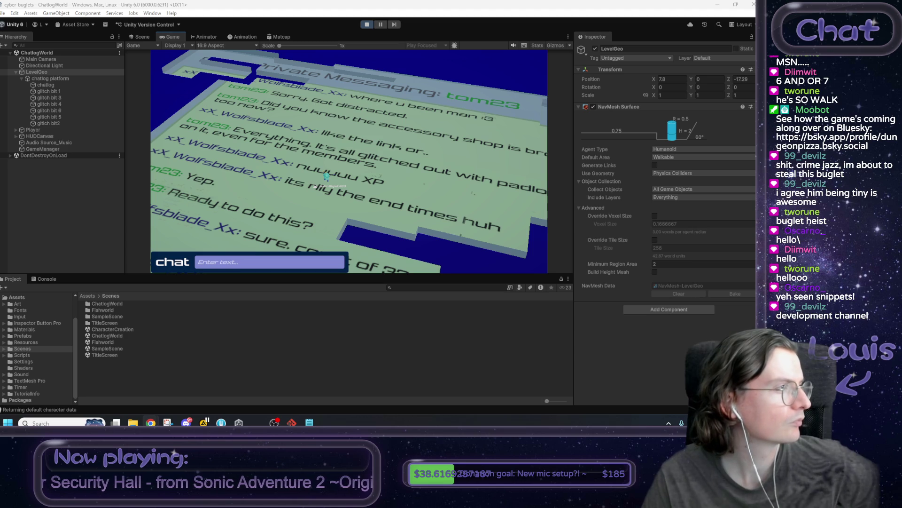
# Open Lotus music.wav beside Computerized.ogg, skip it to about 1:35, then open Long drone, chimes.wav
pyautogui.hotkey('alt', 'Tab')
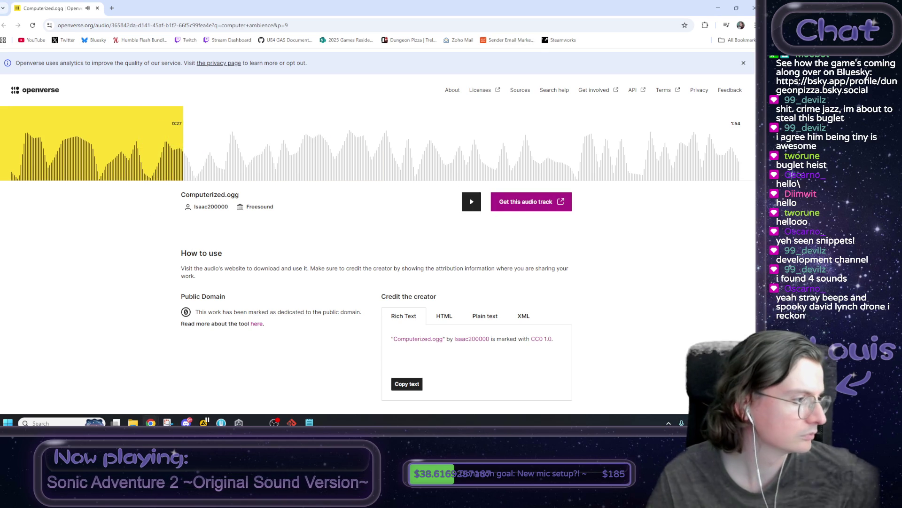
pyautogui.hotkey('ctrl', 'shift', 't')
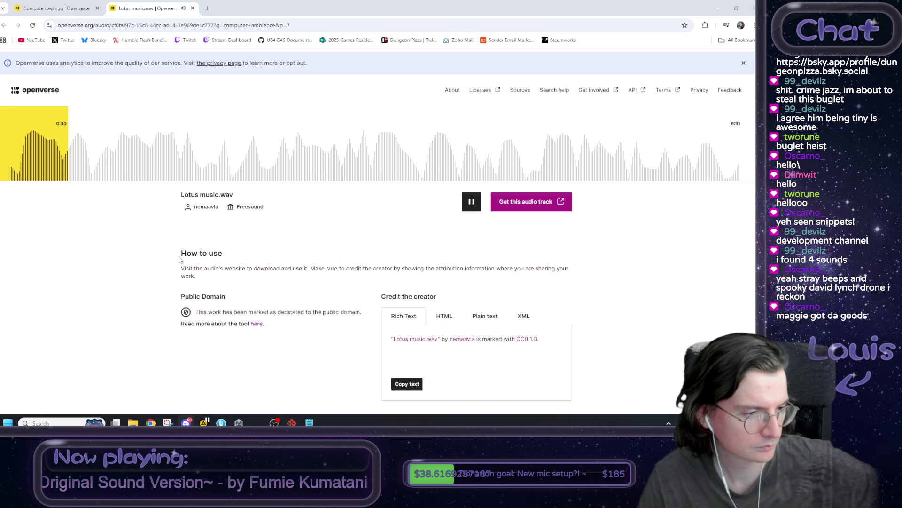
pyautogui.click(169, 170)
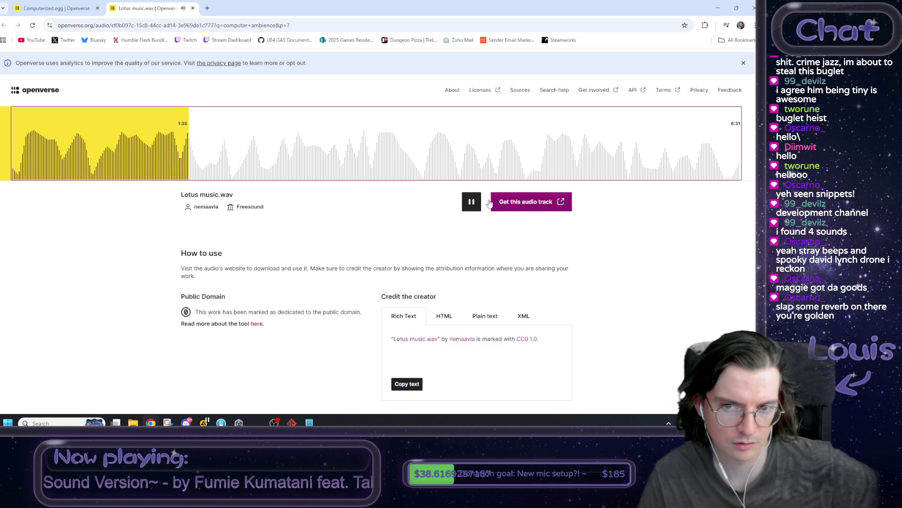
pyautogui.click(473, 202)
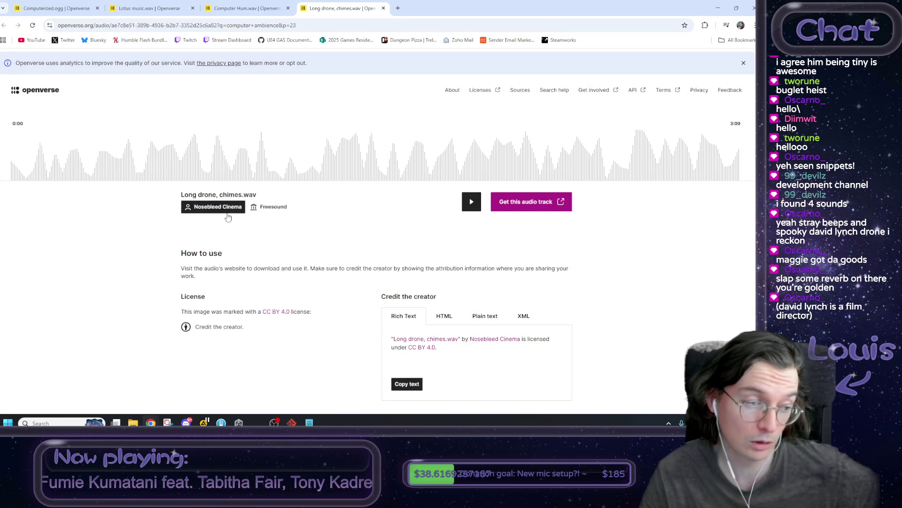
# Play the Long drone, chimes.wav preview to 0:45, pause it, and bring back the Computerized.ogg page
pyautogui.click(472, 201)
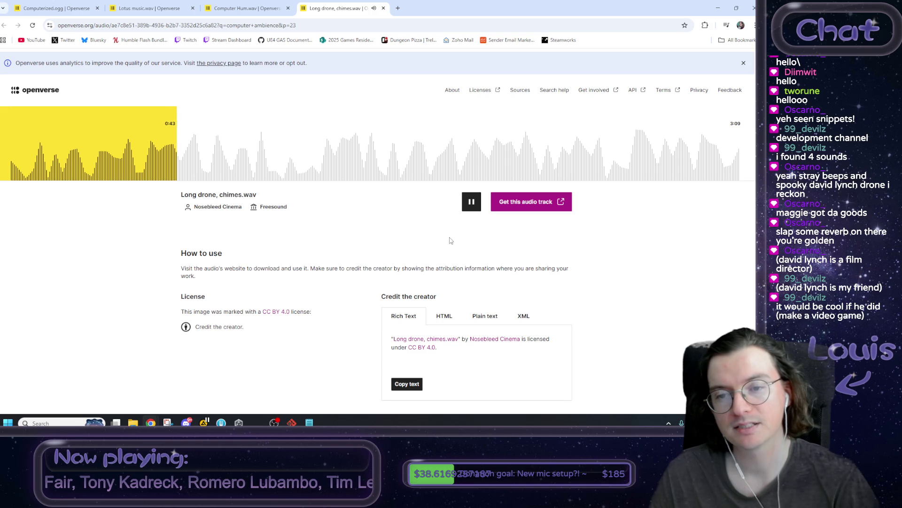
pyautogui.press('space')
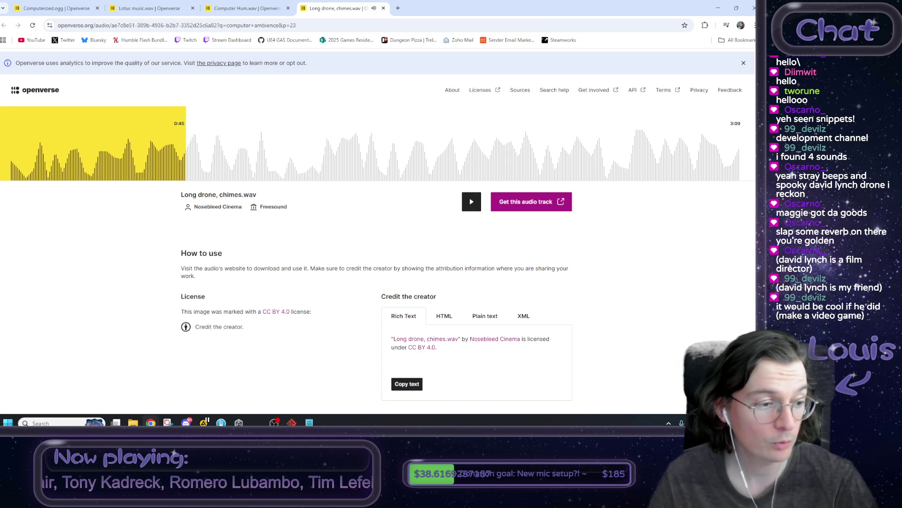
pyautogui.hotkey('ctrl', 'shift', 't')
# Close the extra Openverse tabs, open Computerized.ogg's original Freesound page, and return to Unity
pyautogui.hotkey('ctrl', 'w')
pyautogui.hotkey('ctrl', 'w')
pyautogui.hotkey('ctrl', 'w')
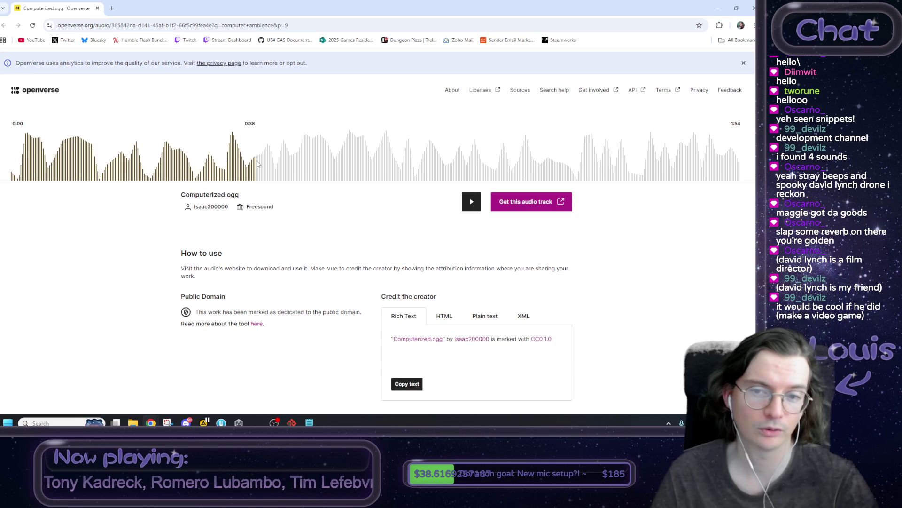
pyautogui.scroll(-4, 254, 271)
pyautogui.scroll(3, 265, 273)
pyautogui.scroll(1, 265, 273)
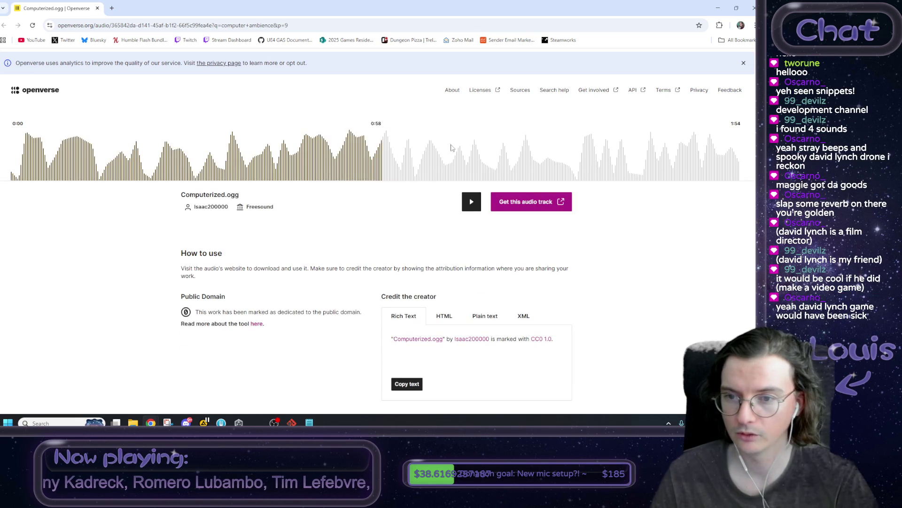
pyautogui.click(525, 207)
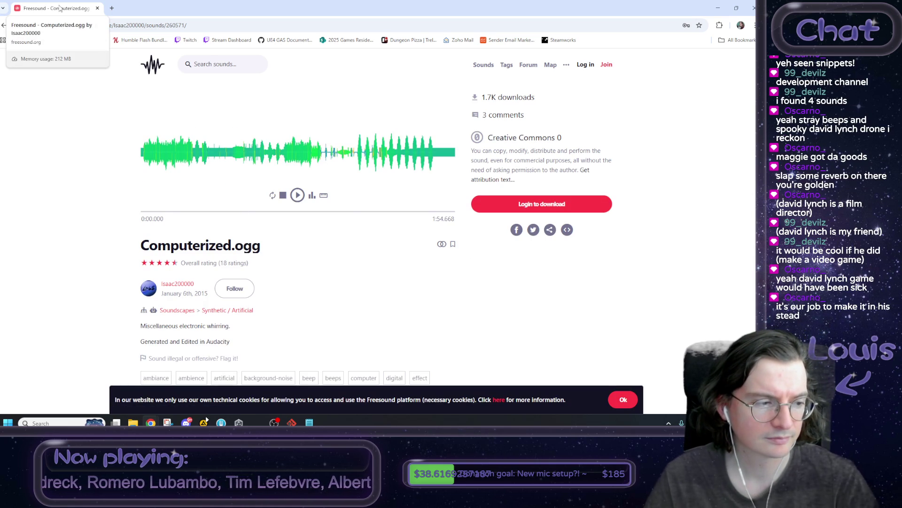
pyautogui.hotkey('alt', 'Tab')
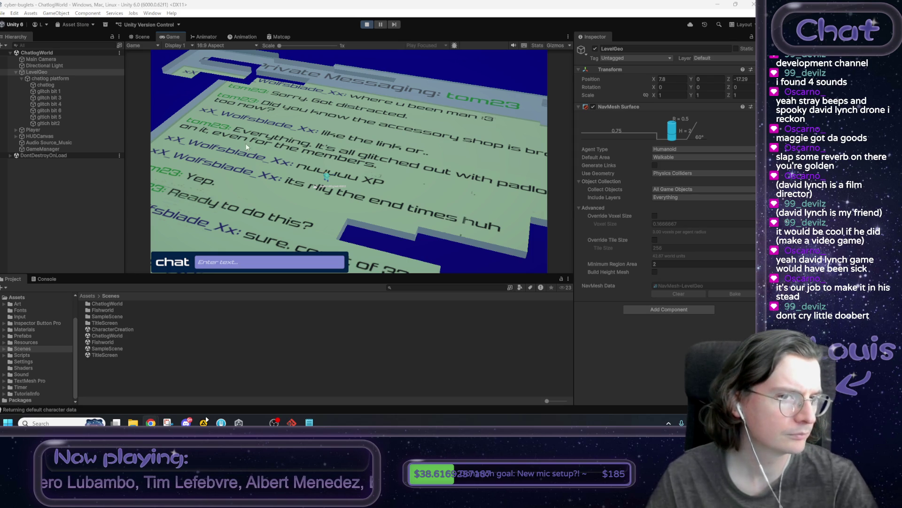
# Open and dismiss File Explorer, then show the top-level Assets folders in Unity's Project panel
pyautogui.hotkey('alt', 'Tab')
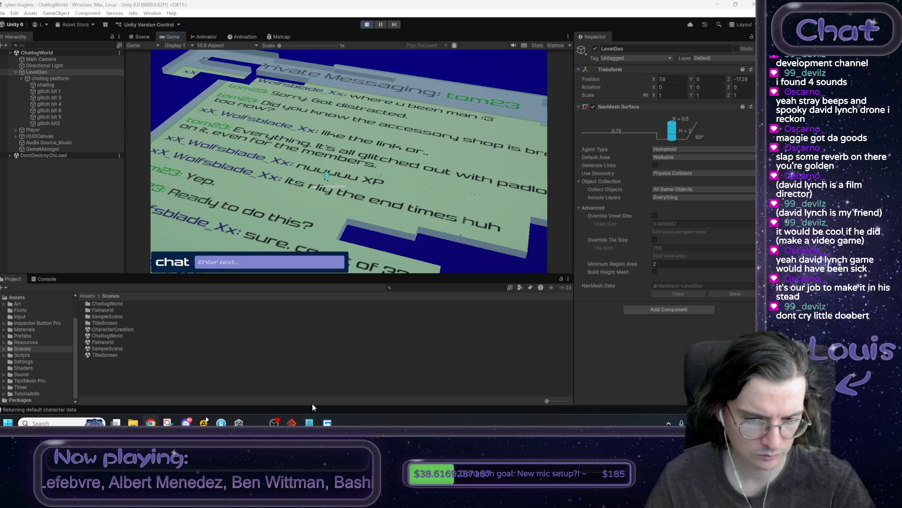
pyautogui.press('super+e')
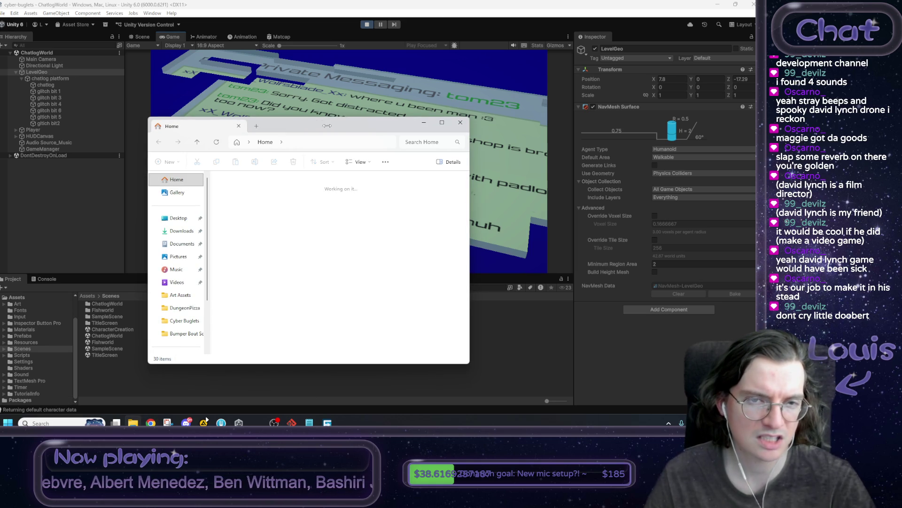
pyautogui.click(423, 123)
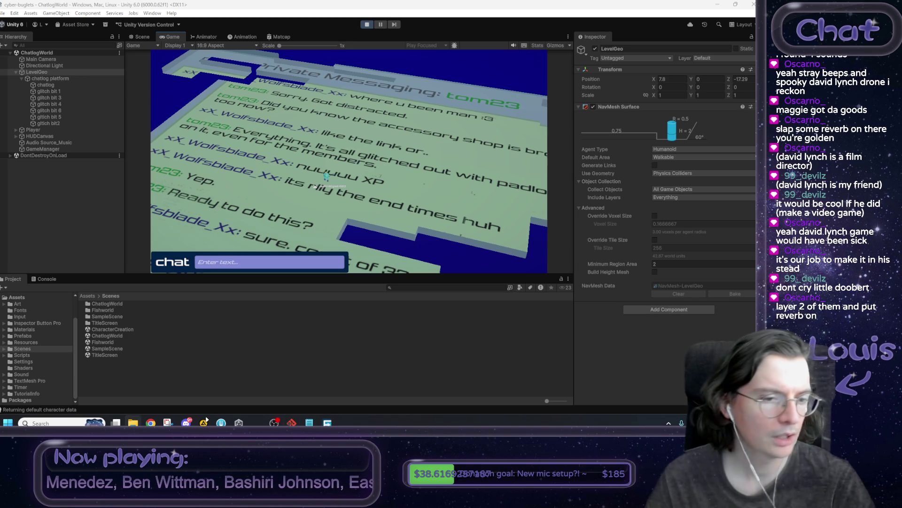
pyautogui.click(89, 295)
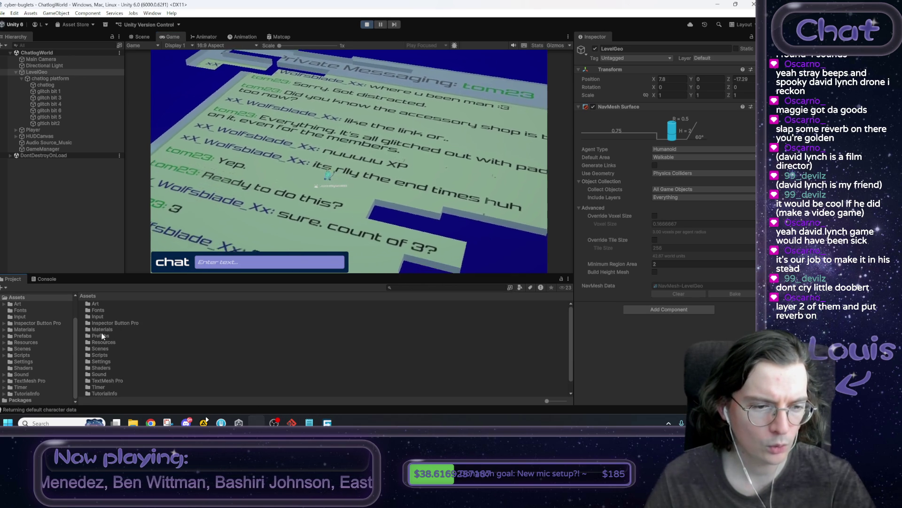
# Exit Play and assign the Computerized clip from Assets/Sound to Audio Source_Music, enabling the source
pyautogui.hotkey('ctrl', 'p')
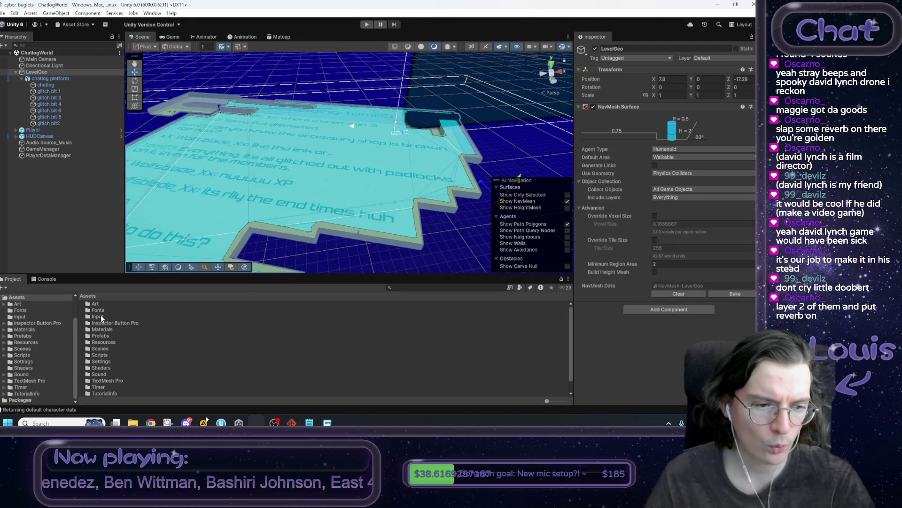
pyautogui.doubleClick(102, 374)
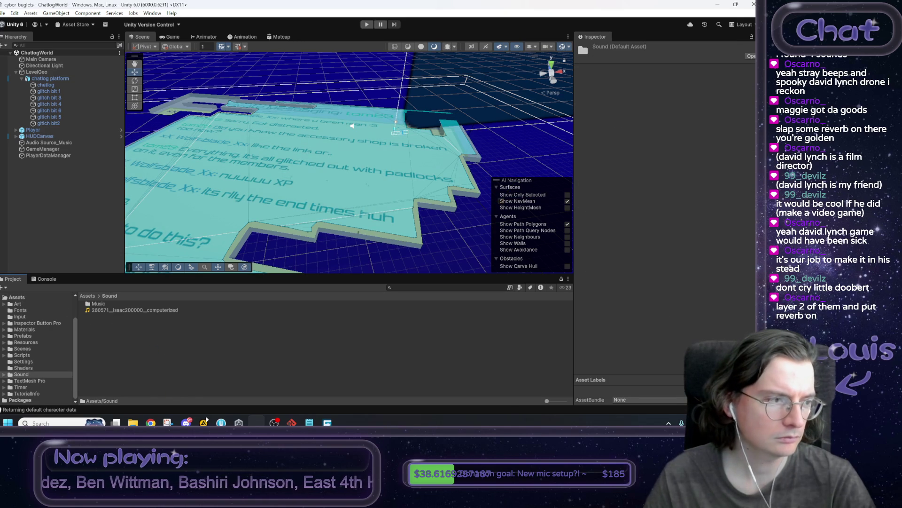
pyautogui.click(128, 309)
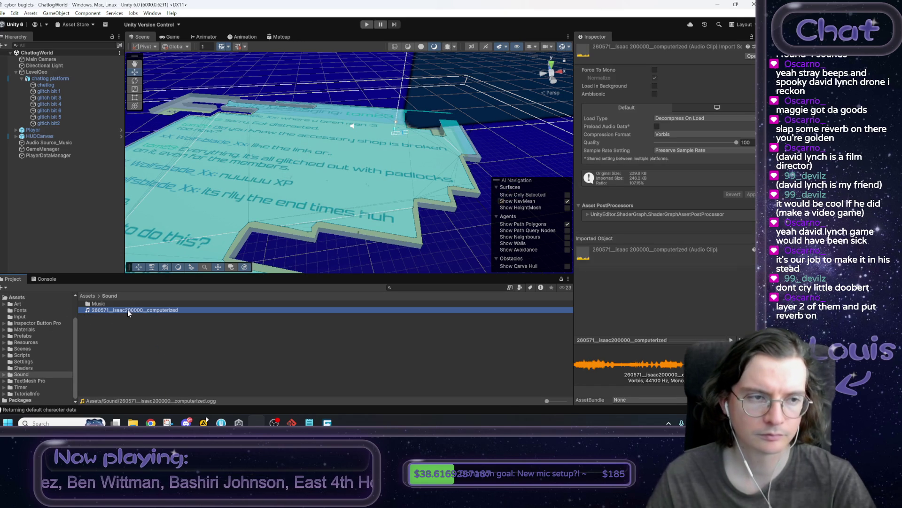
pyautogui.click(53, 143)
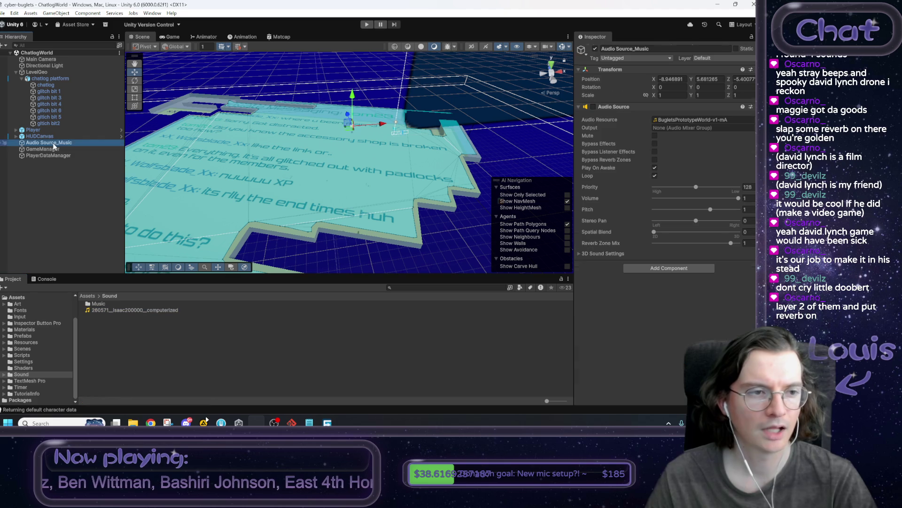
pyautogui.moveTo(151, 310)
pyautogui.mouseDown()
pyautogui.moveTo(721, 115)
pyautogui.moveTo(696, 121)
pyautogui.mouseUp()
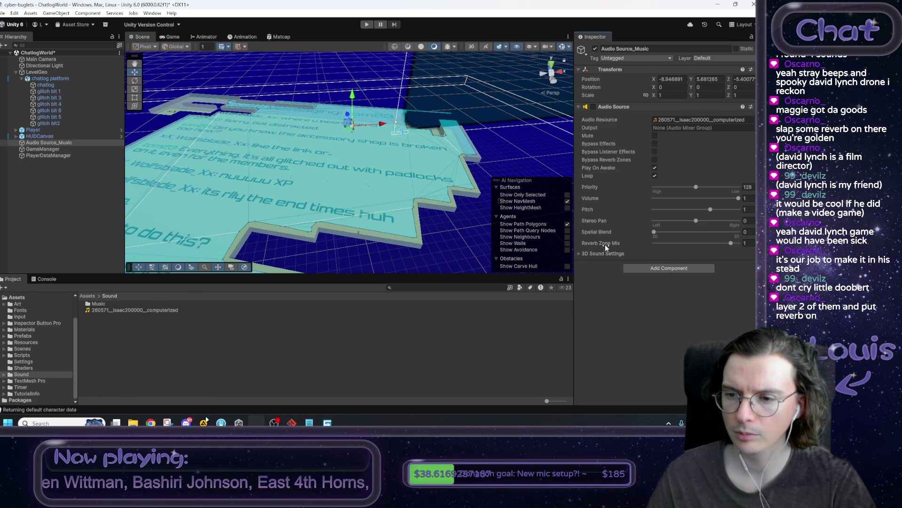
pyautogui.click(581, 254)
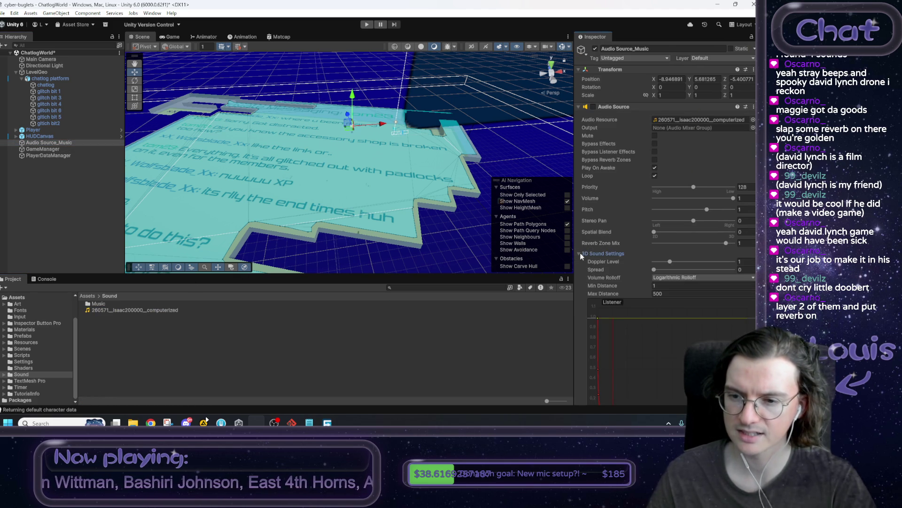
pyautogui.click(581, 254)
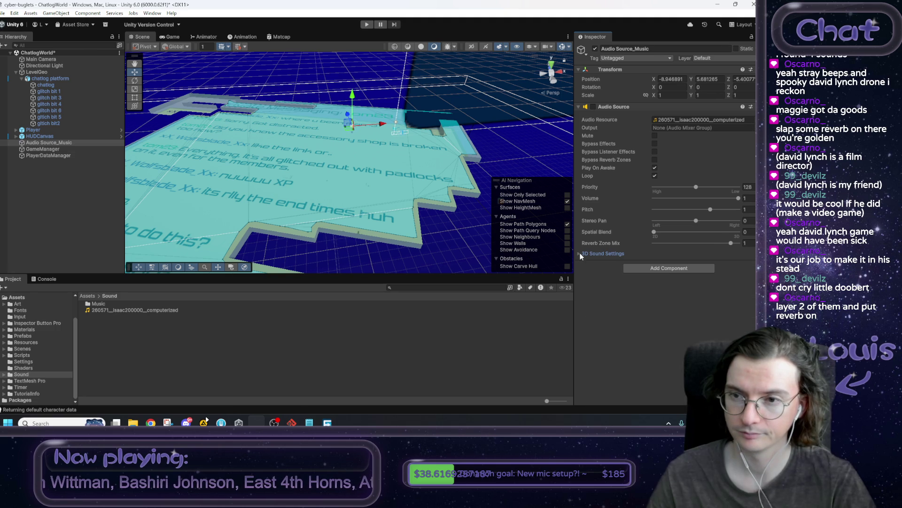
pyautogui.click(593, 107)
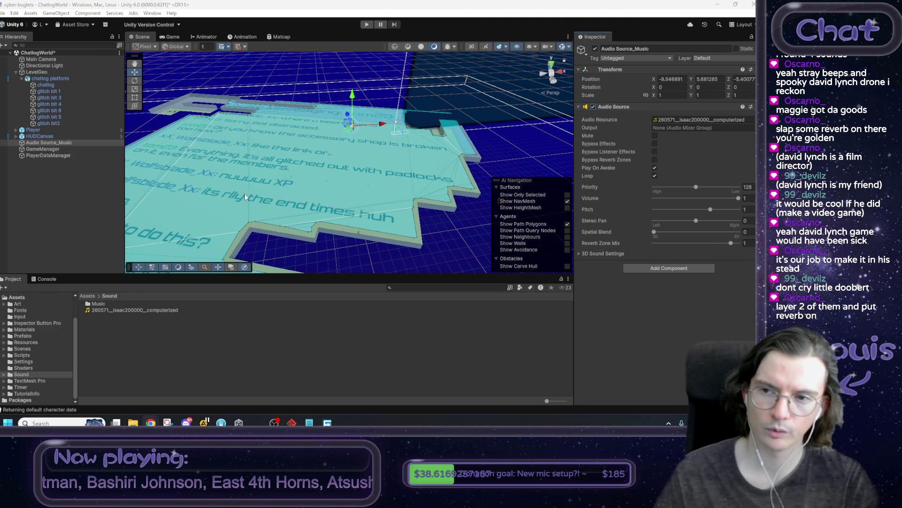
# Test the new music in Play mode, set Reverb Zone Mix back to 1, and stop playing
pyautogui.hotkey('ctrl', 'p')
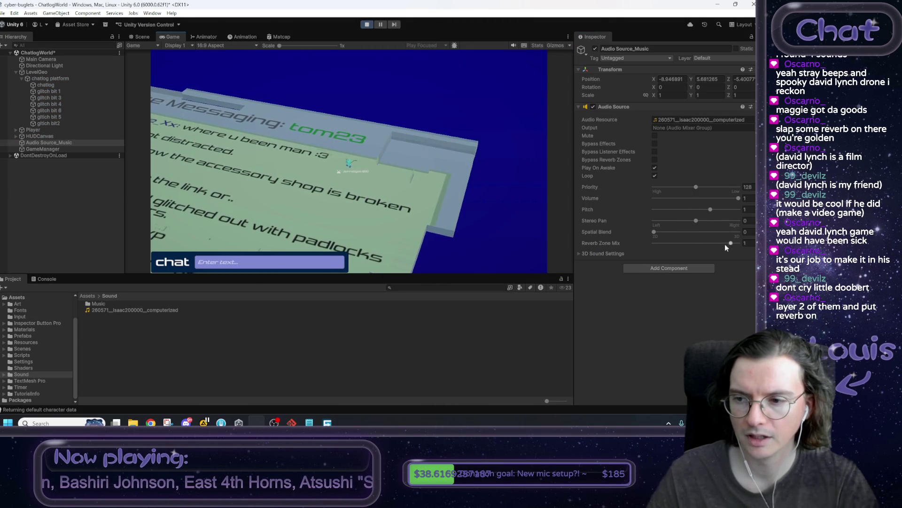
pyautogui.moveTo(732, 242); pyautogui.dragTo(735, 243)
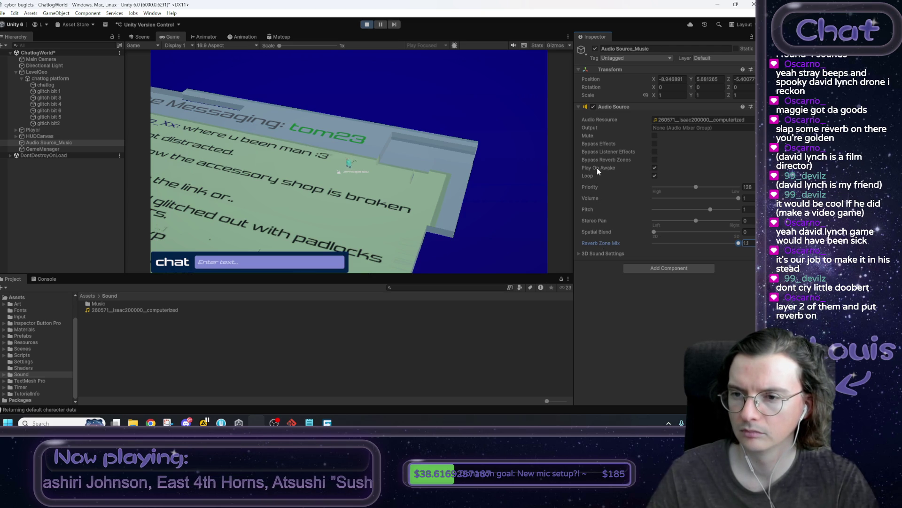
pyautogui.click(580, 254)
pyautogui.click(660, 278)
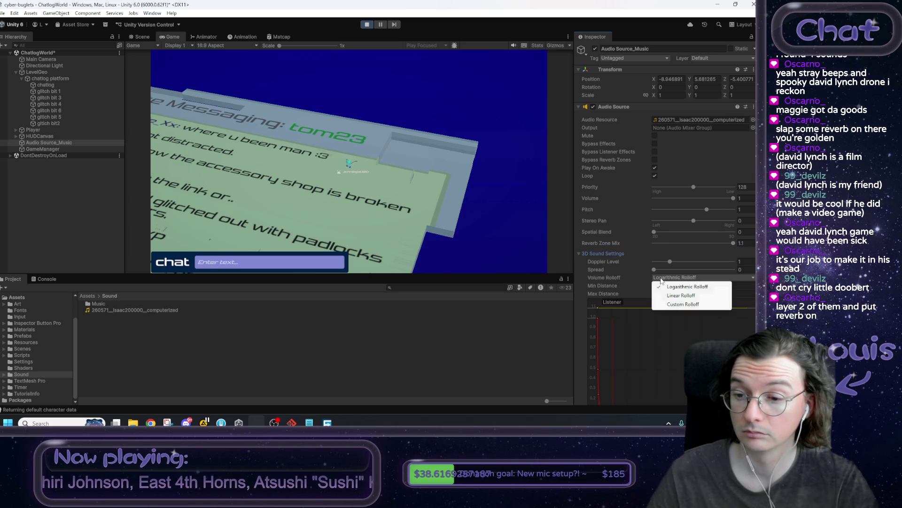
pyautogui.click(638, 281)
pyautogui.click(741, 243)
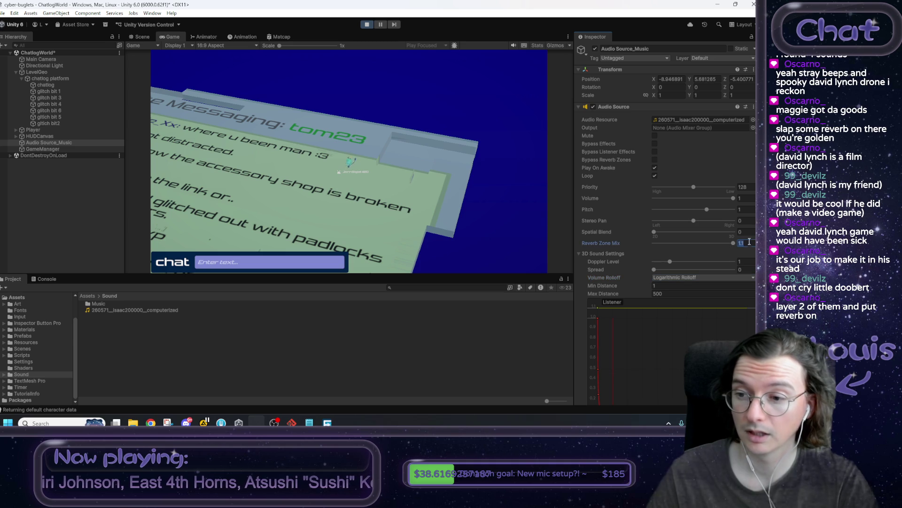
pyautogui.write('1')
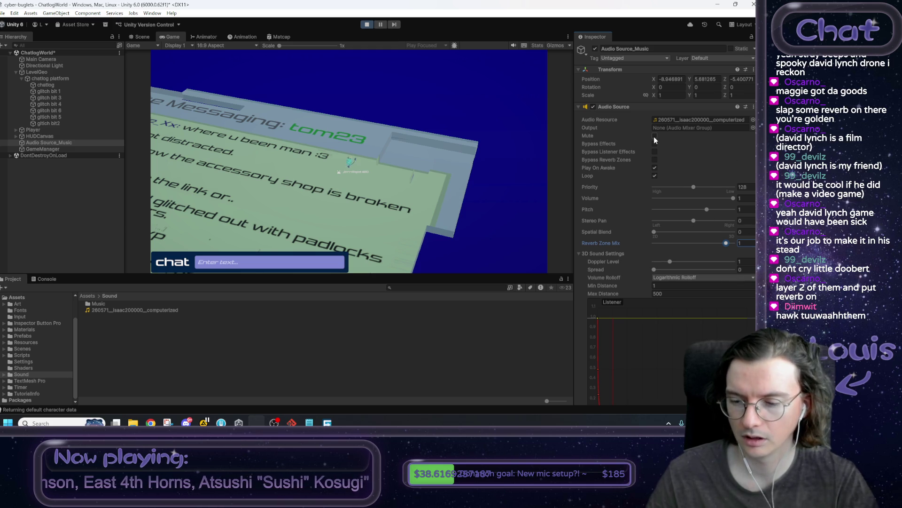
pyautogui.scroll(-3, 668, 212)
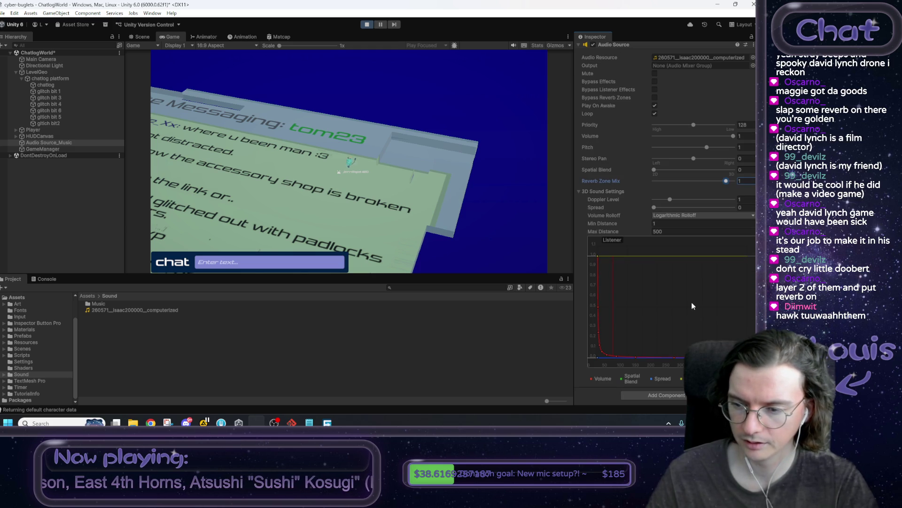
pyautogui.scroll(3, 673, 328)
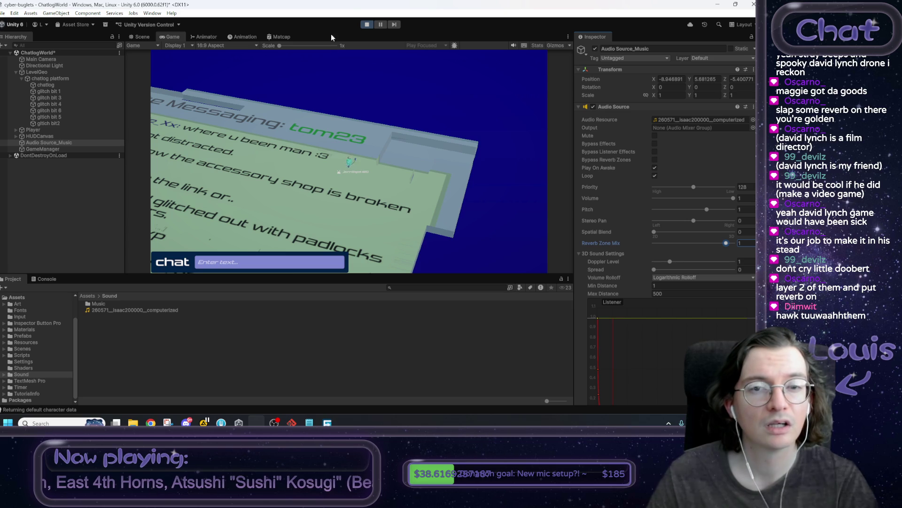
pyautogui.click(367, 24)
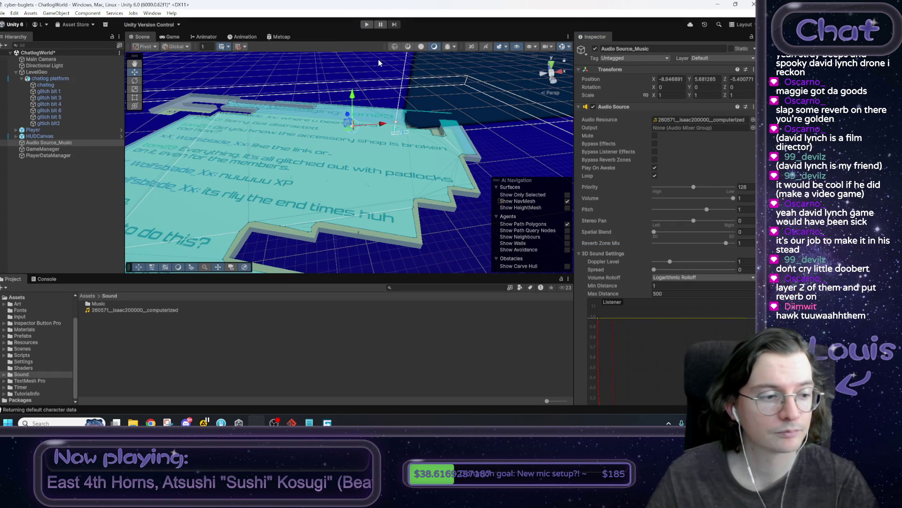
# Orbit around the chat platform, then bring up the Notepad checklist and select the link manager line
pyautogui.click(145, 335)
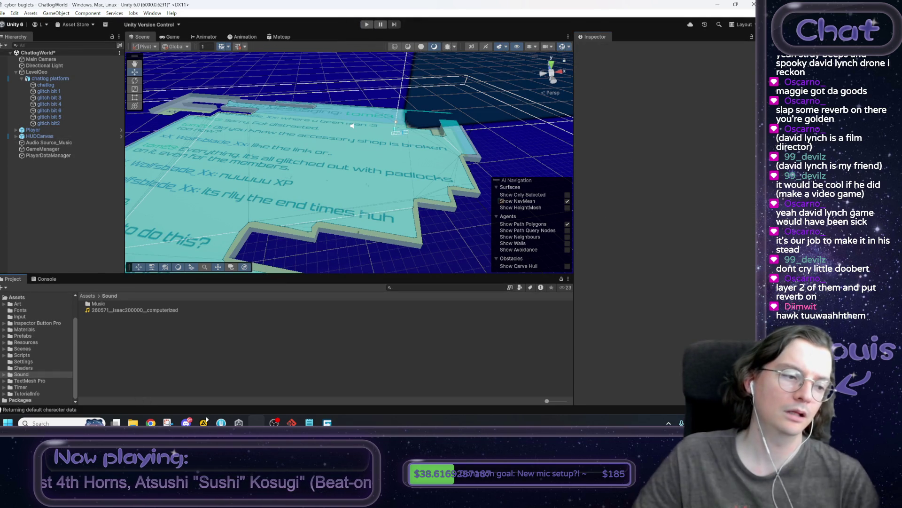
pyautogui.moveTo(376, 184)
pyautogui.mouseDown()
pyautogui.moveTo(392, 188)
pyautogui.moveTo(365, 224)
pyautogui.mouseUp()
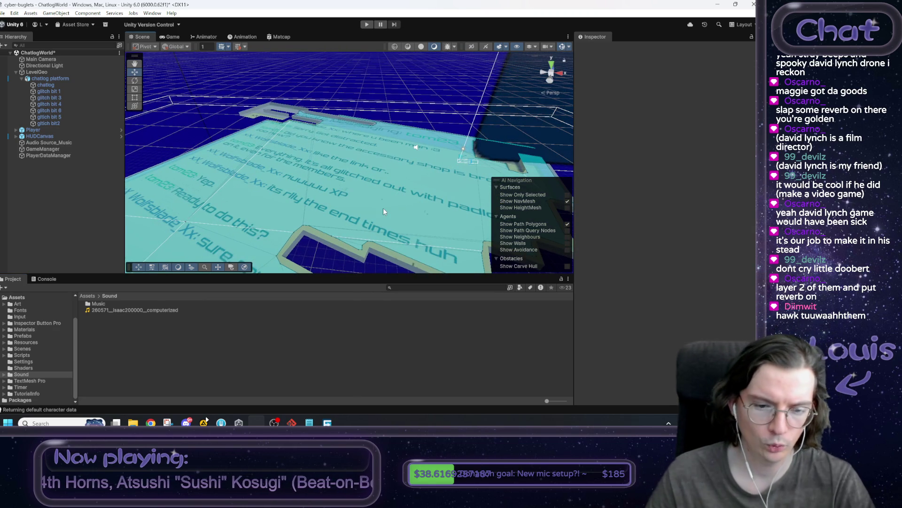
pyautogui.click(310, 422)
pyautogui.click(531, 184)
pyautogui.moveTo(680, 207); pyautogui.dragTo(511, 207)
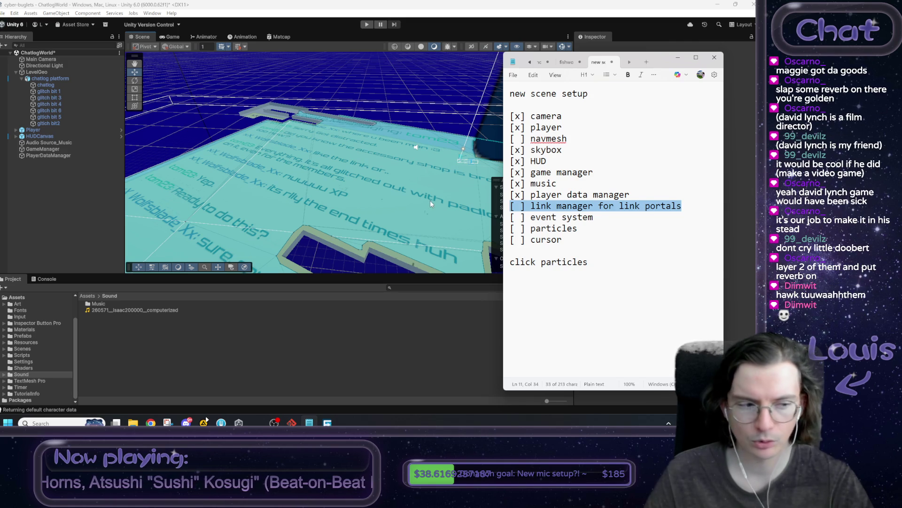
# Select the event system and particles checklist lines, then return to Unity's top-level Assets folder
pyautogui.click(541, 216)
pyautogui.moveTo(588, 219)
pyautogui.mouseDown()
pyautogui.moveTo(510, 217)
pyautogui.moveTo(532, 218)
pyautogui.mouseUp()
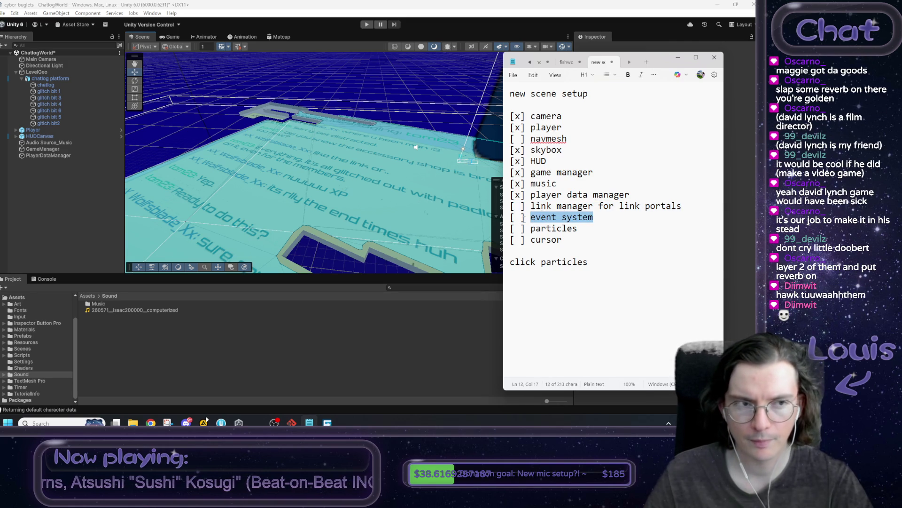
pyautogui.moveTo(581, 229)
pyautogui.mouseDown()
pyautogui.moveTo(520, 237)
pyautogui.moveTo(511, 229)
pyautogui.mouseUp()
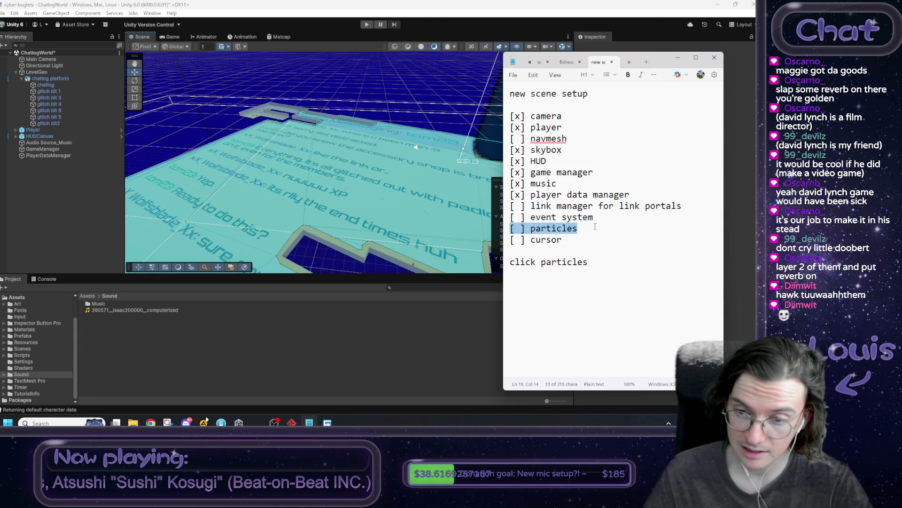
pyautogui.click(595, 227)
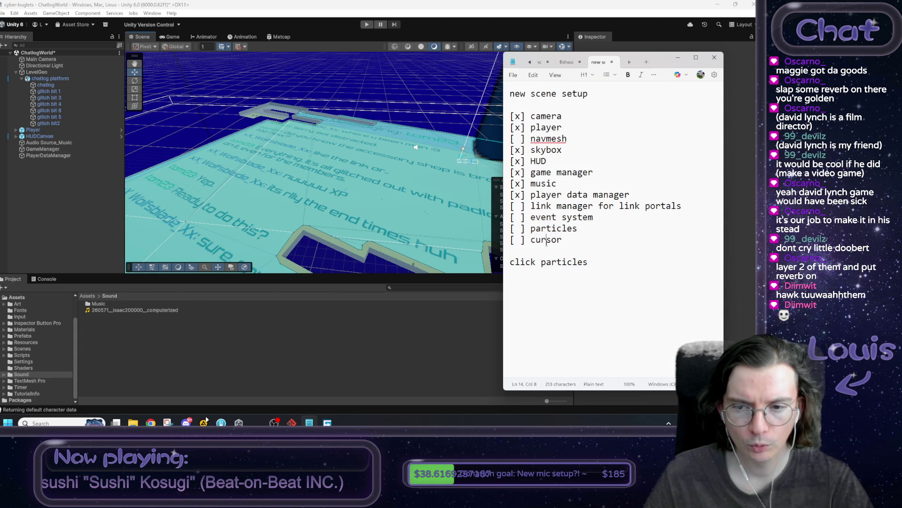
pyautogui.click(100, 325)
pyautogui.click(89, 299)
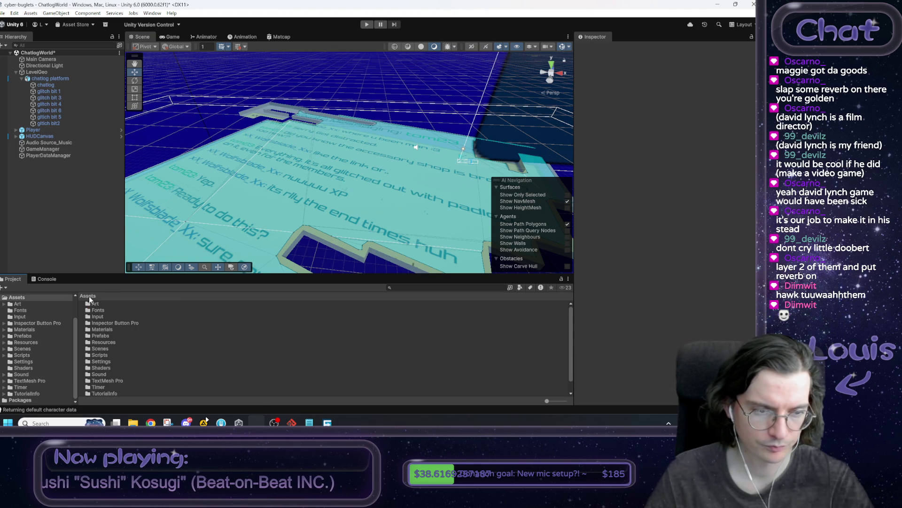
# Open Fishworld from the Scenes folder, saving ChatlogWorld's changes, and orbit toward the Chat sign wall
pyautogui.doubleClick(102, 350)
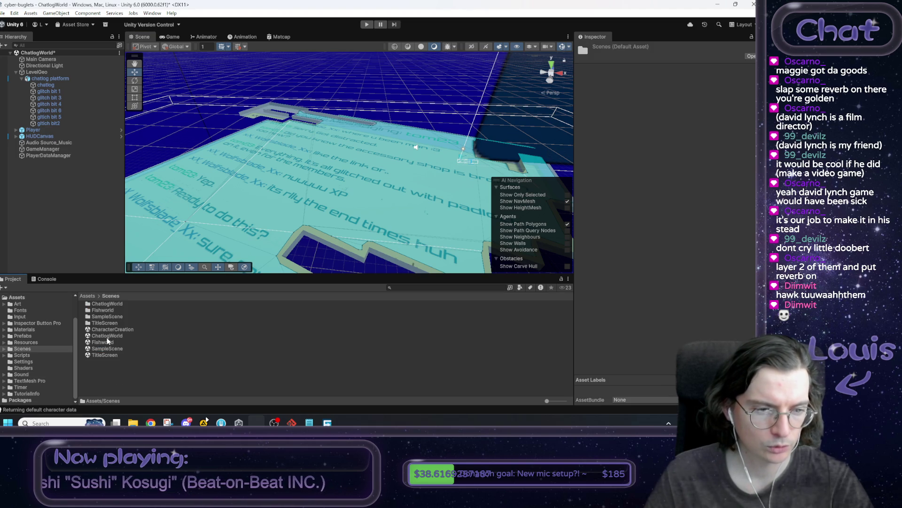
pyautogui.doubleClick(104, 342)
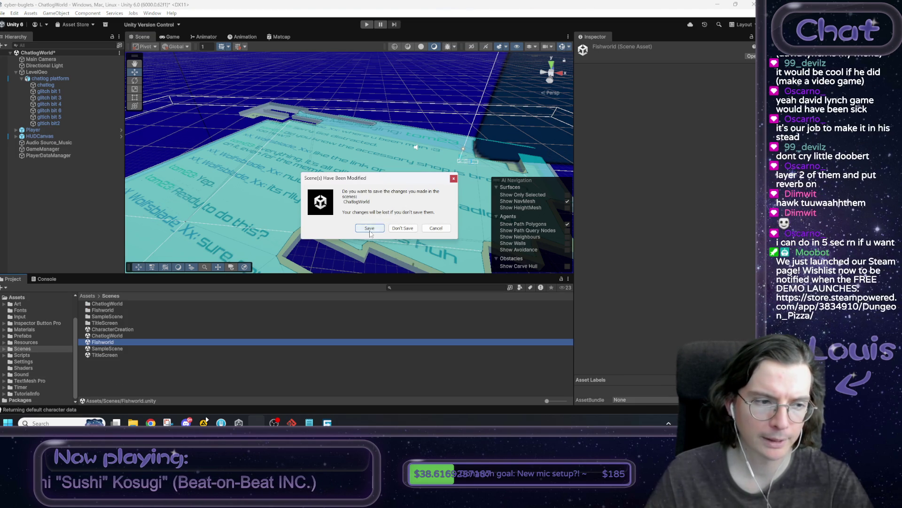
pyautogui.click(370, 229)
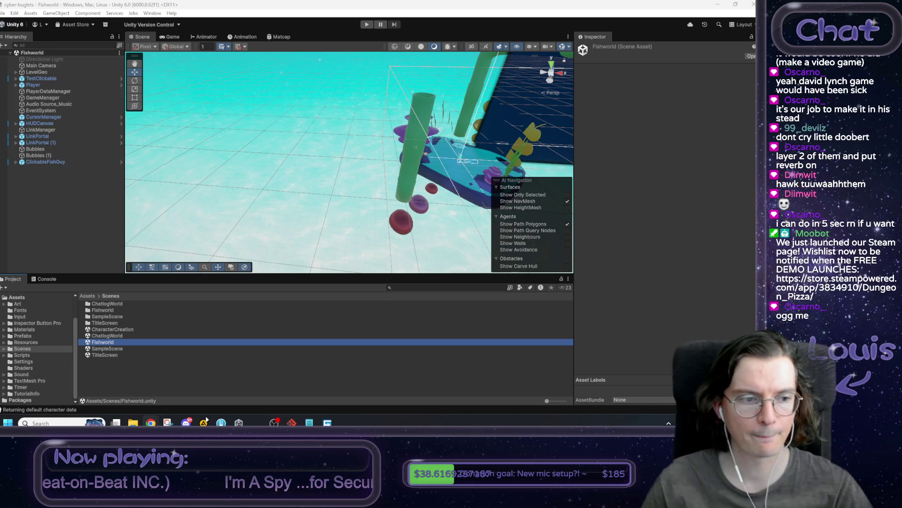
pyautogui.moveTo(348, 154); pyautogui.dragTo(413, 160)
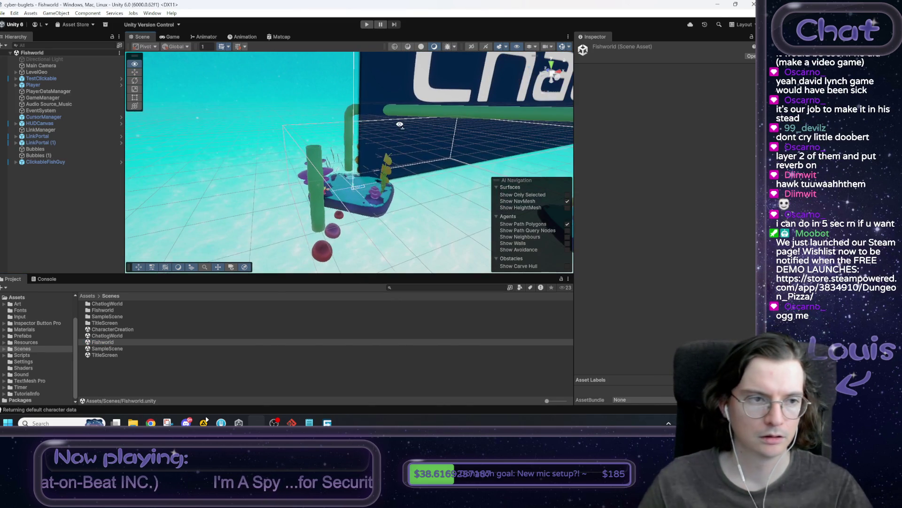
# Select Fishworld's CursorManager, reopen ChatlogWorld, and orbit toward the Chat sign and floor text
pyautogui.click(45, 117)
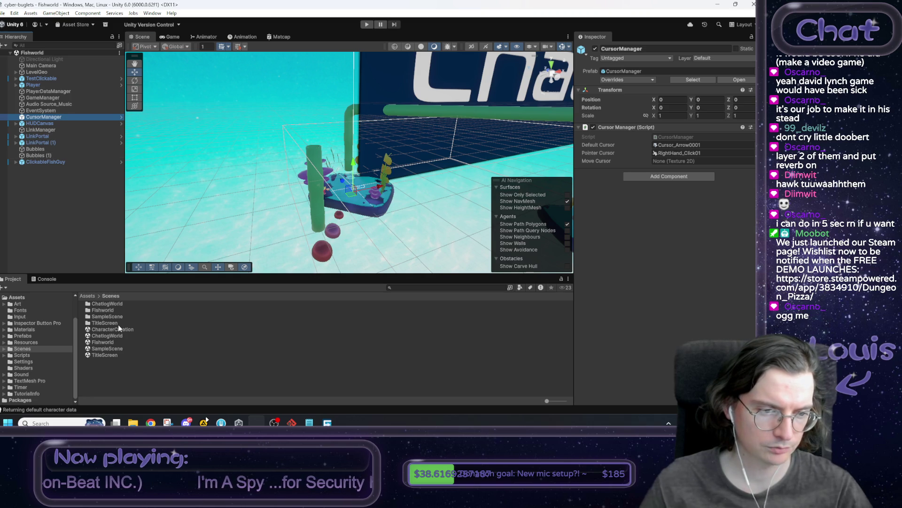
pyautogui.doubleClick(115, 336)
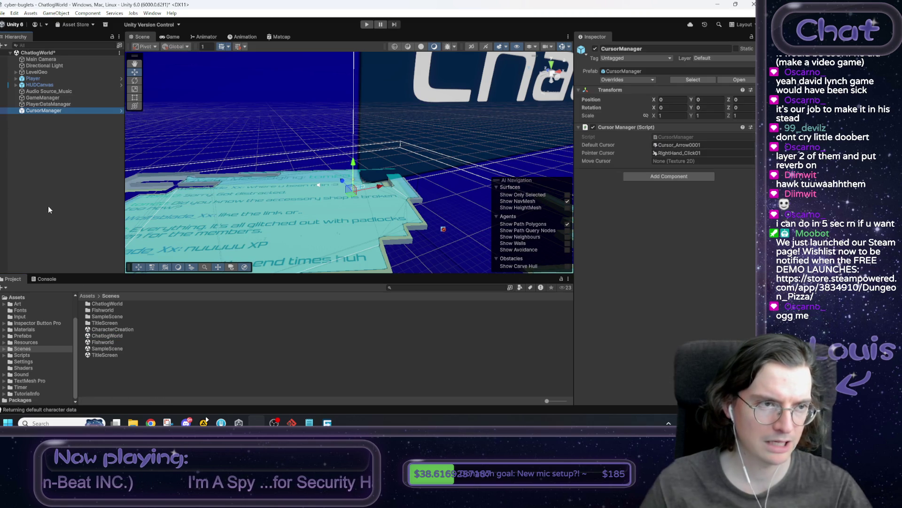
pyautogui.moveTo(371, 176)
pyautogui.mouseDown()
pyautogui.moveTo(278, 220)
pyautogui.moveTo(277, 210)
pyautogui.moveTo(344, 215)
pyautogui.mouseUp()
pyautogui.moveTo(493, 201)
pyautogui.mouseDown()
pyautogui.moveTo(366, 176)
pyautogui.moveTo(649, 174)
pyautogui.moveTo(622, 181)
pyautogui.moveTo(302, 163)
pyautogui.moveTo(320, 191)
pyautogui.mouseUp()
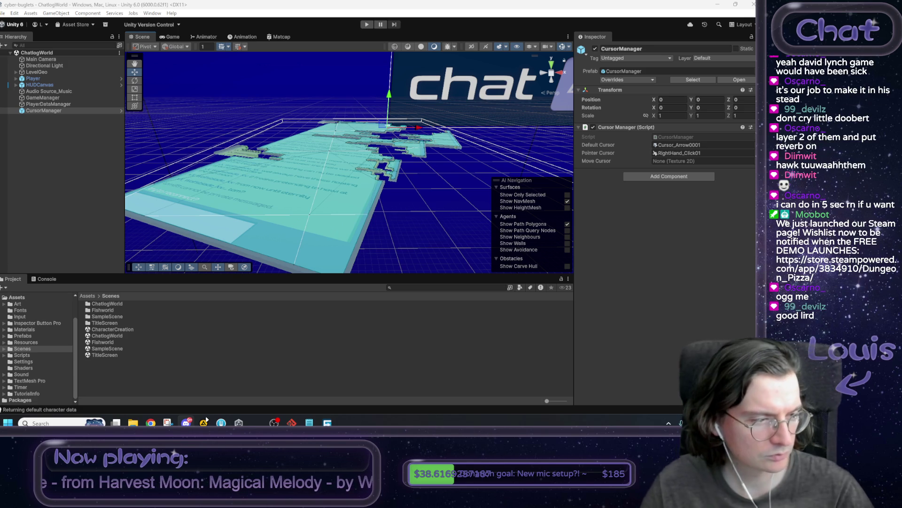
# Browse Assets > Art > Sprites > SendButton_Interactable and inspect the SendButton_0003 frame's import settings
pyautogui.click(90, 297)
pyautogui.doubleClick(95, 305)
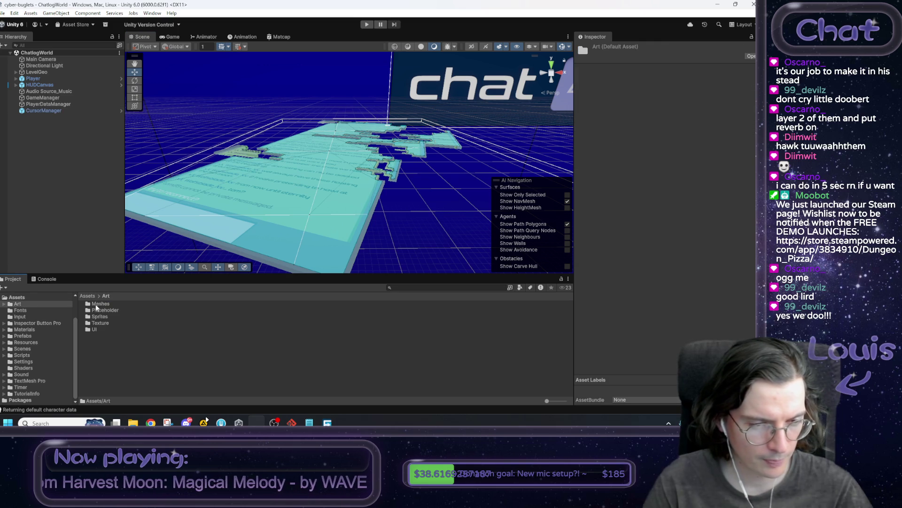
pyautogui.doubleClick(100, 316)
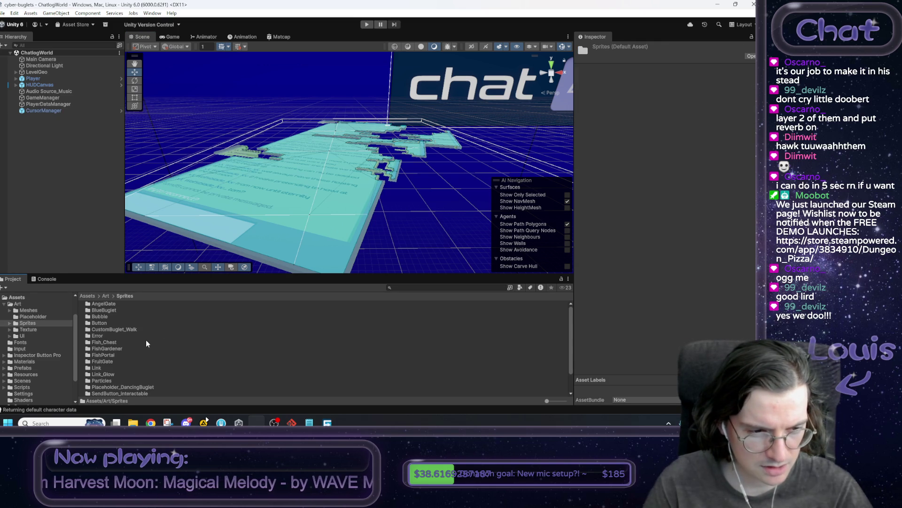
pyautogui.click(114, 337)
pyautogui.scroll(-2, 117, 344)
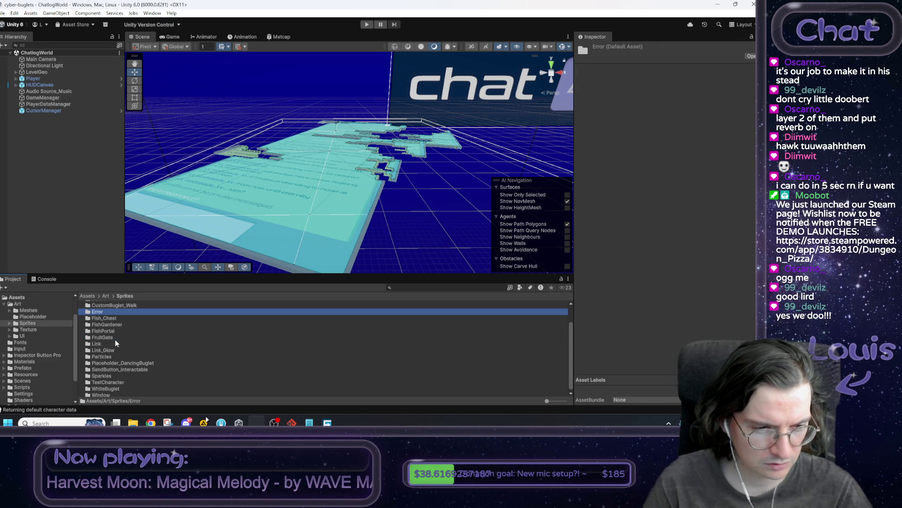
pyautogui.click(114, 363)
pyautogui.click(116, 370)
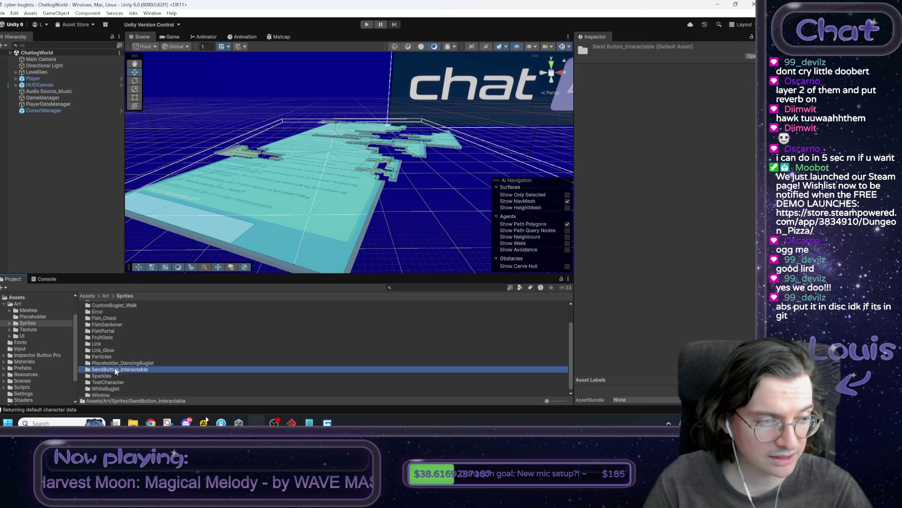
pyautogui.doubleClick(115, 370)
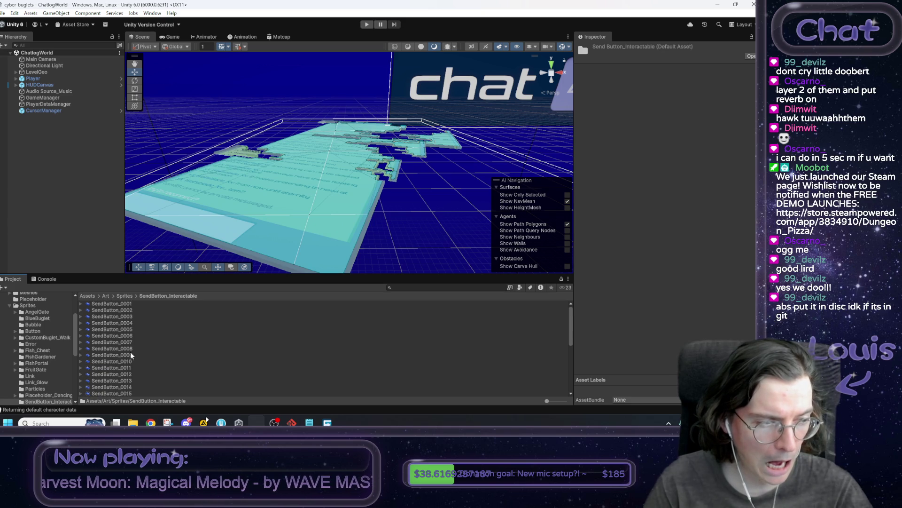
pyautogui.click(107, 315)
pyautogui.scroll(-2, 135, 348)
pyautogui.scroll(2, 137, 353)
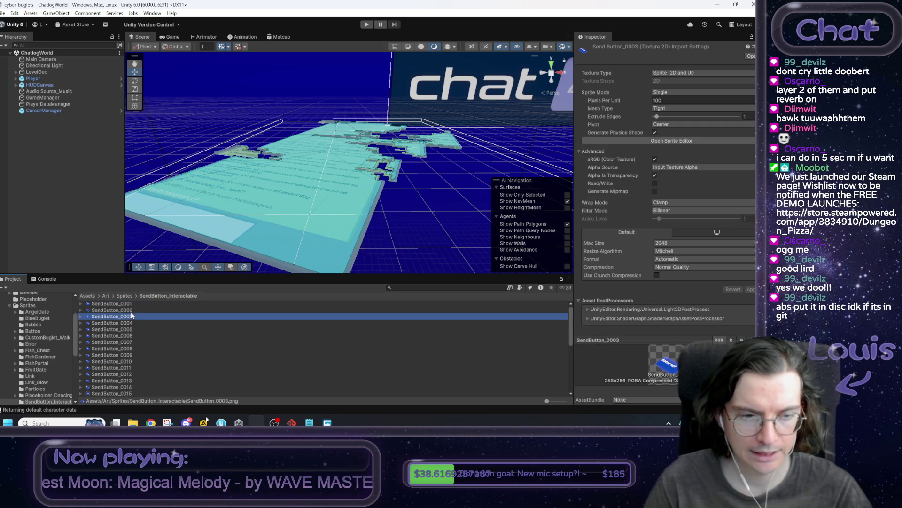
pyautogui.click(68, 180)
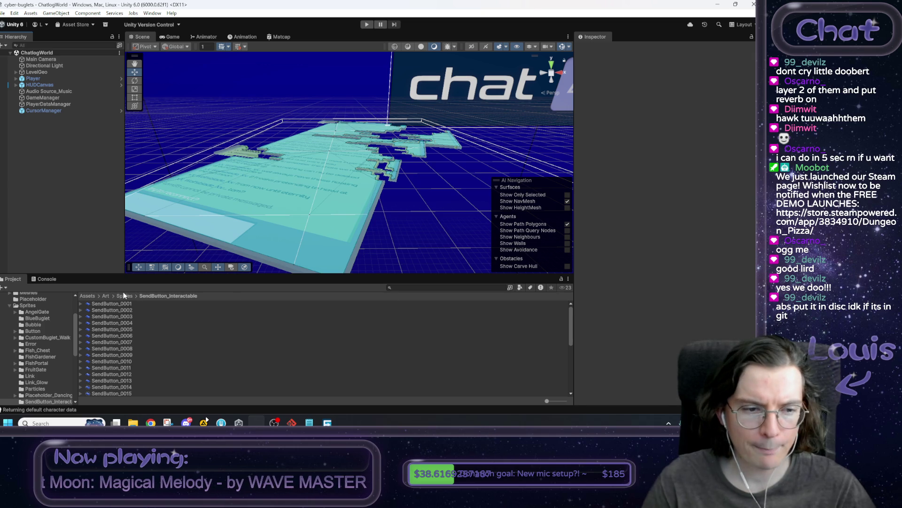
# Open the Prefabs folder from Assets and select the Error clickable prefab
pyautogui.click(92, 296)
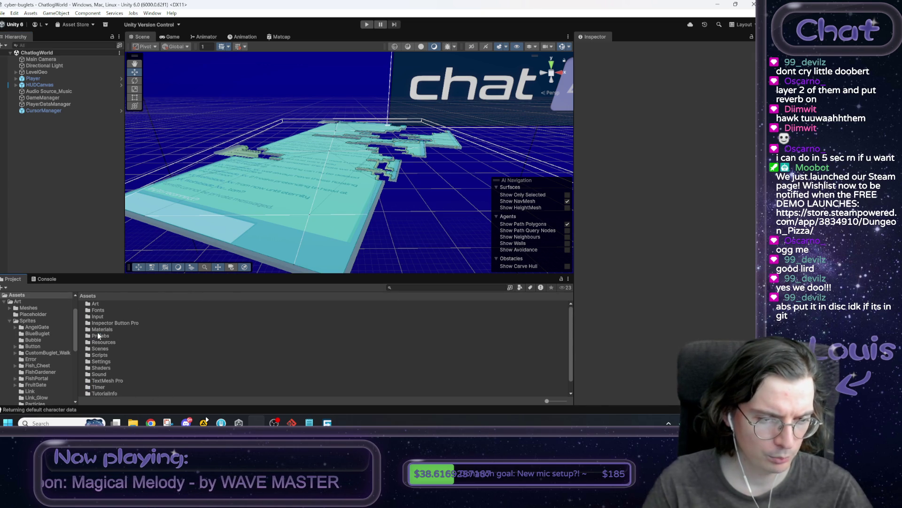
pyautogui.doubleClick(98, 335)
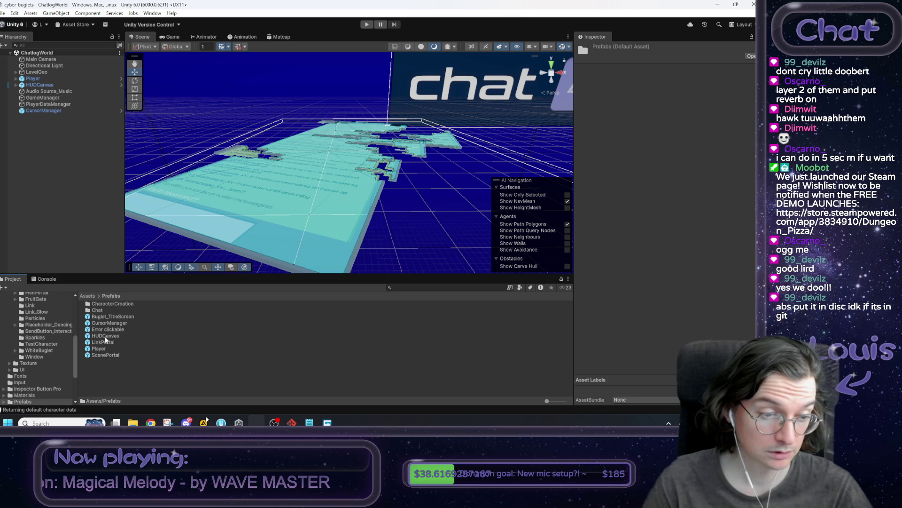
pyautogui.click(106, 330)
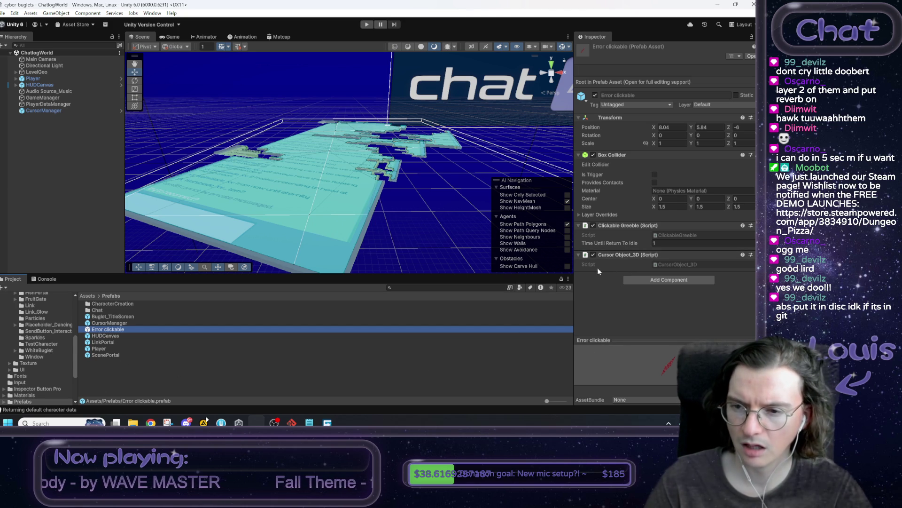
# Add an Error clickable instance to ChatlogWorld and check its Sprite child in Prefab Mode
pyautogui.moveTo(109, 329); pyautogui.dragTo(51, 196)
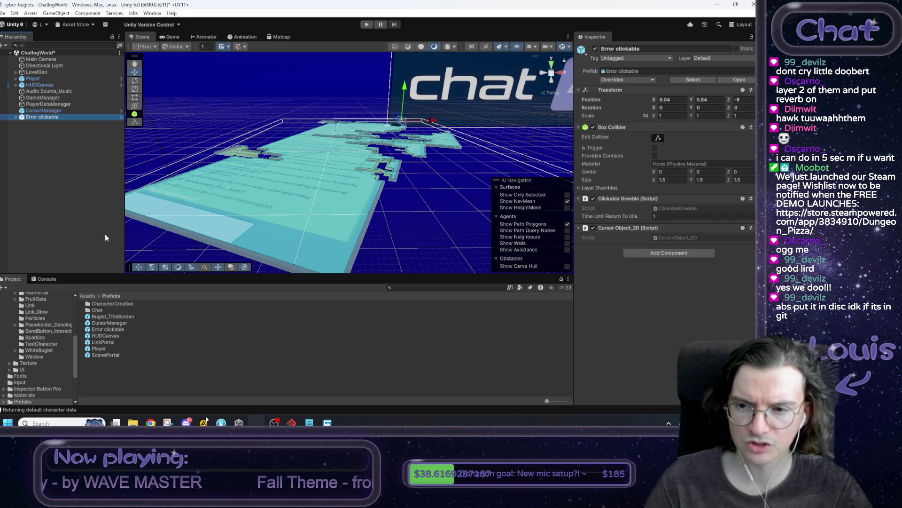
pyautogui.doubleClick(110, 329)
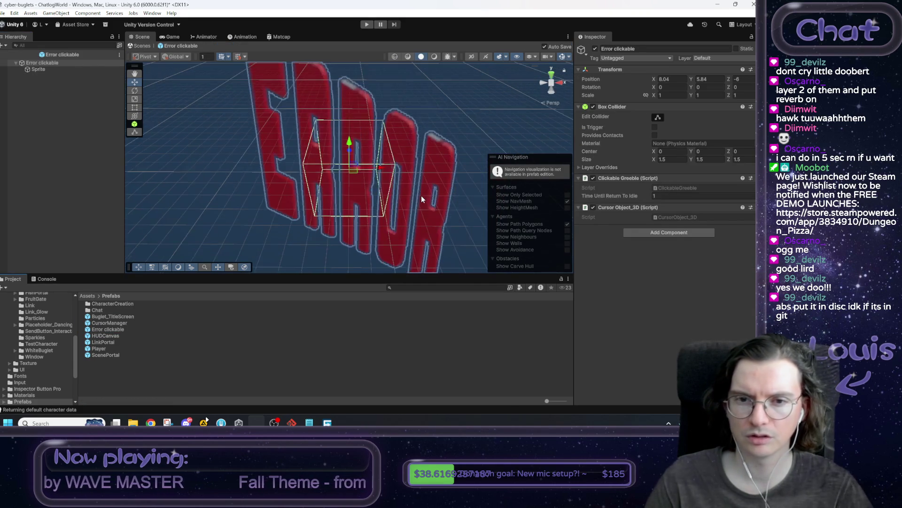
pyautogui.click(38, 70)
pyautogui.click(140, 47)
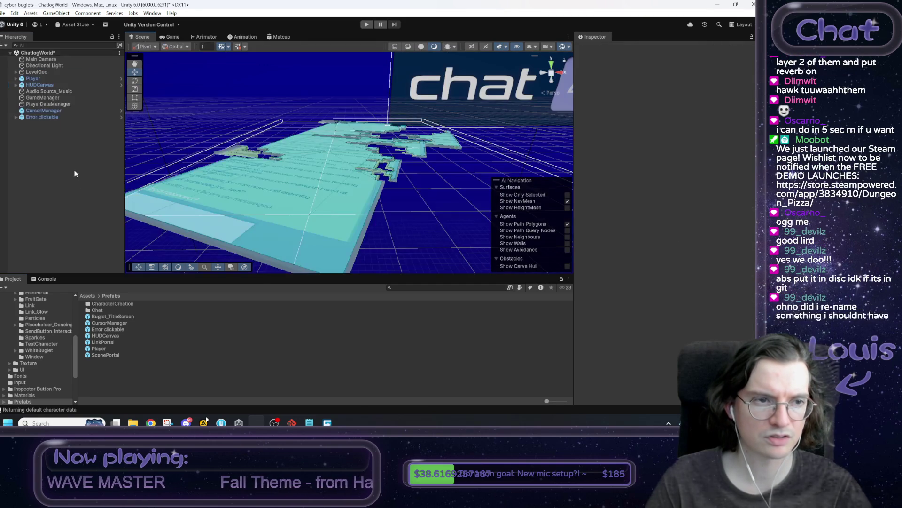
pyautogui.click(49, 116)
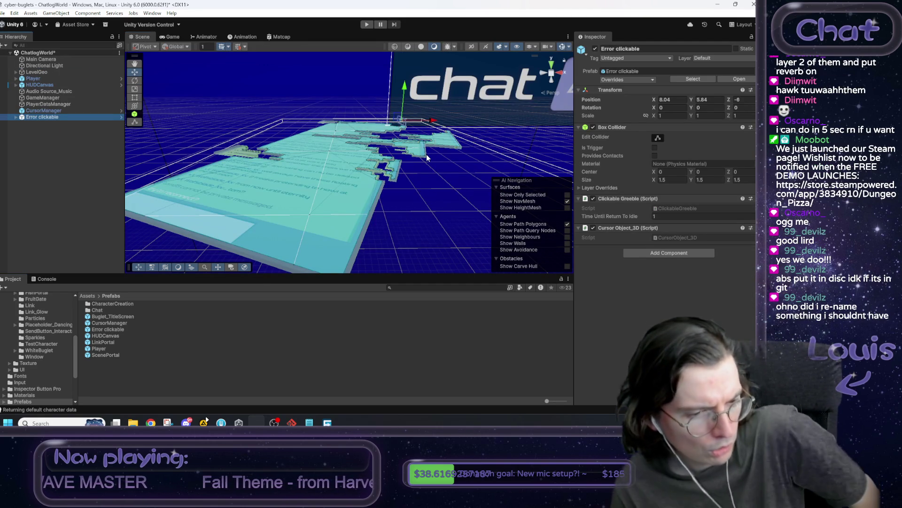
# Move Error clickable onto the chat platform at about X -34.52, Z -110.06
pyautogui.moveTo(422, 158)
pyautogui.mouseDown()
pyautogui.moveTo(401, 158)
pyautogui.moveTo(317, 218)
pyautogui.moveTo(390, 185)
pyautogui.moveTo(348, 202)
pyautogui.moveTo(181, 232)
pyautogui.mouseUp()
pyautogui.moveTo(253, 226)
pyautogui.mouseDown()
pyautogui.moveTo(232, 230)
pyautogui.moveTo(314, 232)
pyautogui.moveTo(342, 190)
pyautogui.moveTo(358, 178)
pyautogui.moveTo(374, 185)
pyautogui.moveTo(357, 196)
pyautogui.moveTo(363, 206)
pyautogui.moveTo(367, 184)
pyautogui.moveTo(365, 191)
pyautogui.mouseUp()
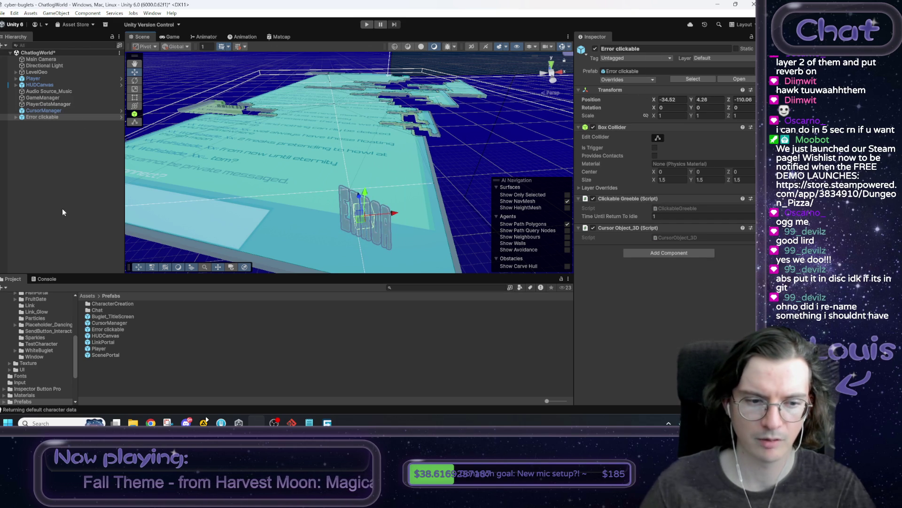
pyautogui.click(113, 329)
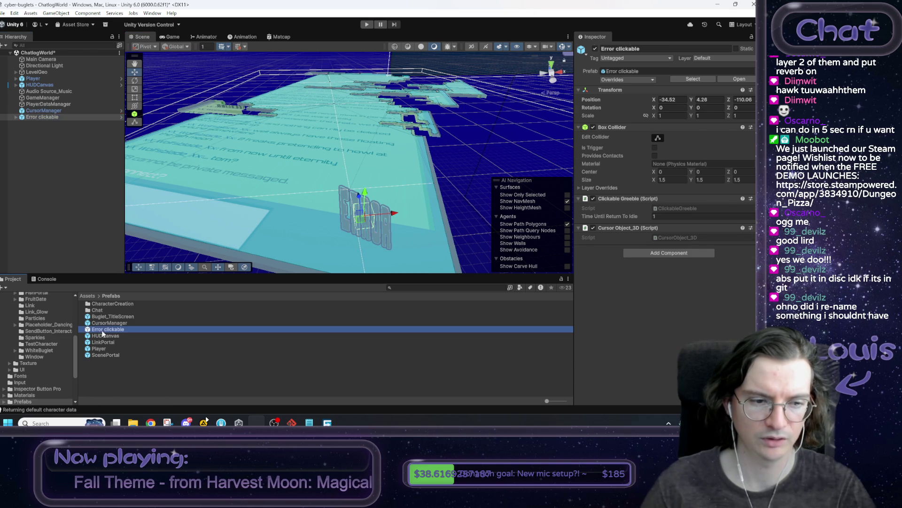
pyautogui.click(49, 117)
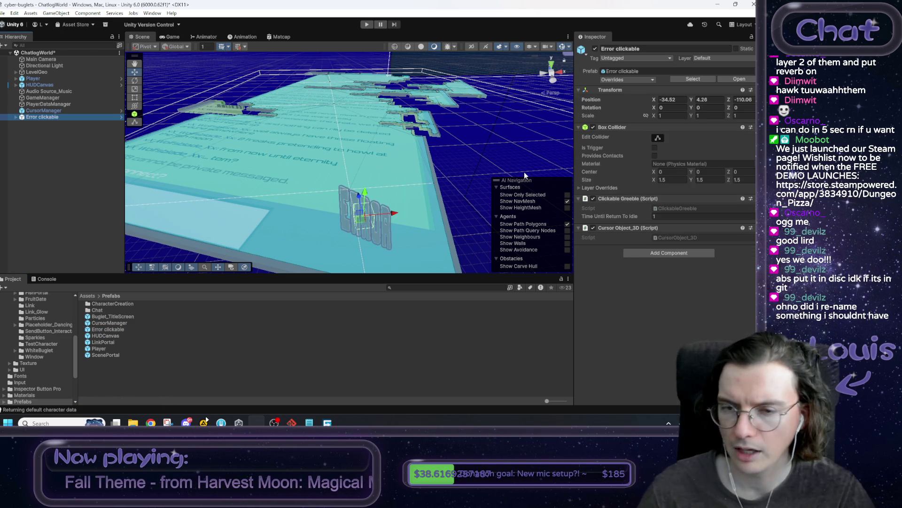
# Inspect Error clickable's Sprite child and its idle animation settings
pyautogui.click(16, 116)
pyautogui.click(32, 123)
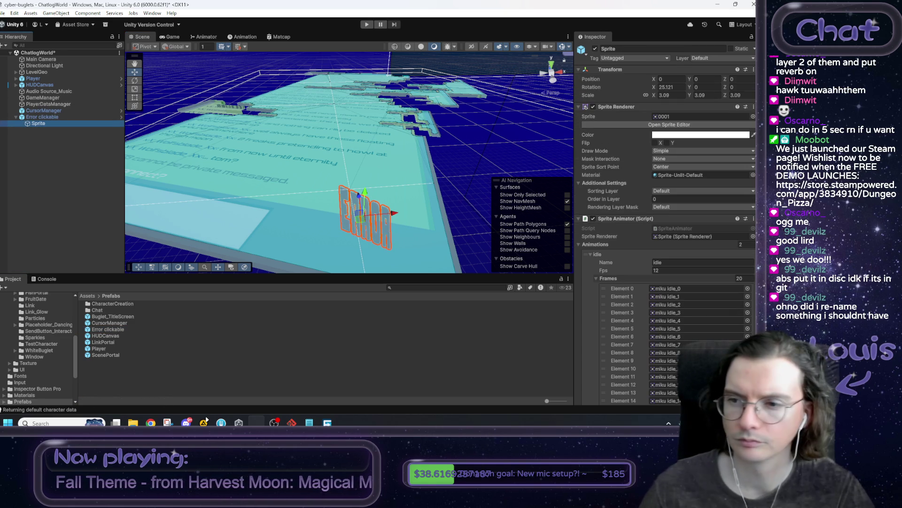
pyautogui.scroll(-3, 679, 274)
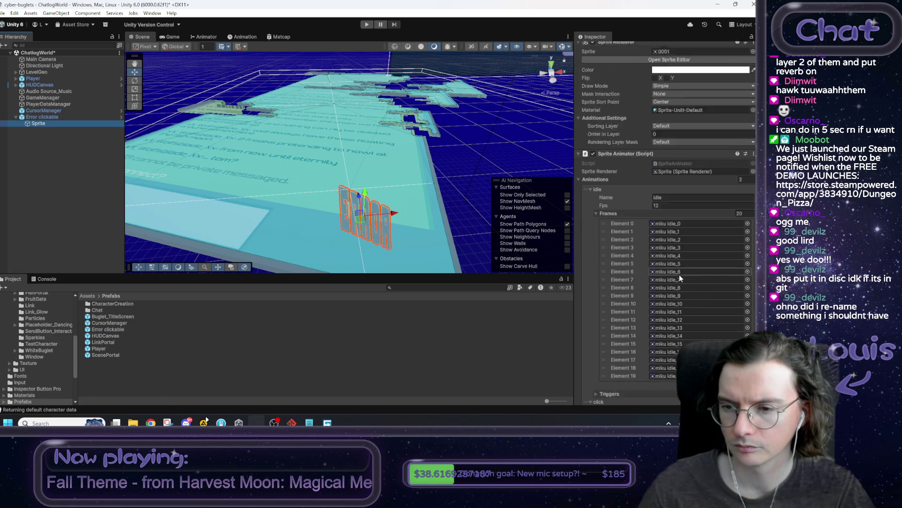
pyautogui.click(669, 184)
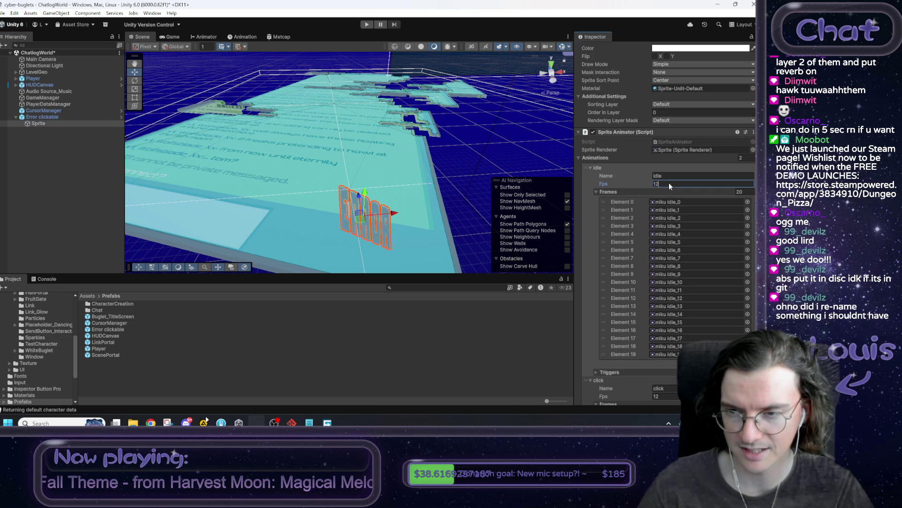
pyautogui.click(53, 117)
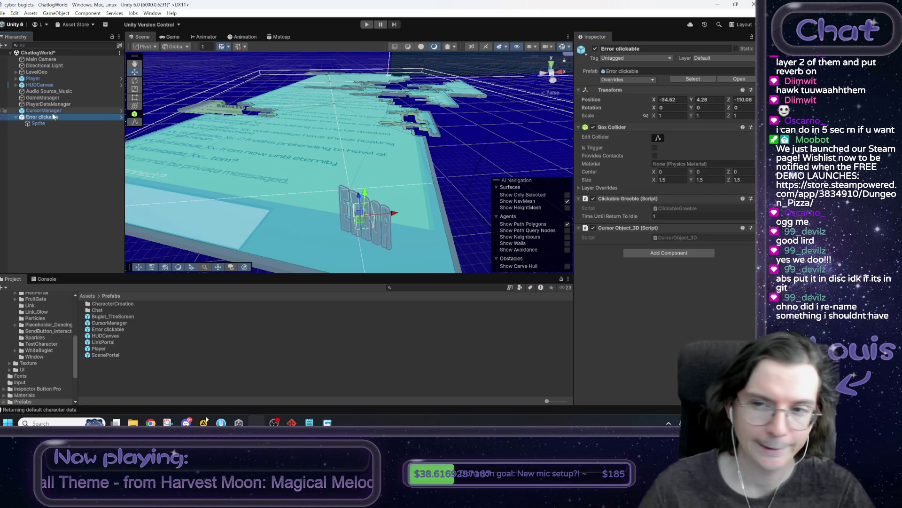
# Browse to Assets/Art/Sprites/SendButton_Interactable and reselect Error clickable
pyautogui.click(88, 295)
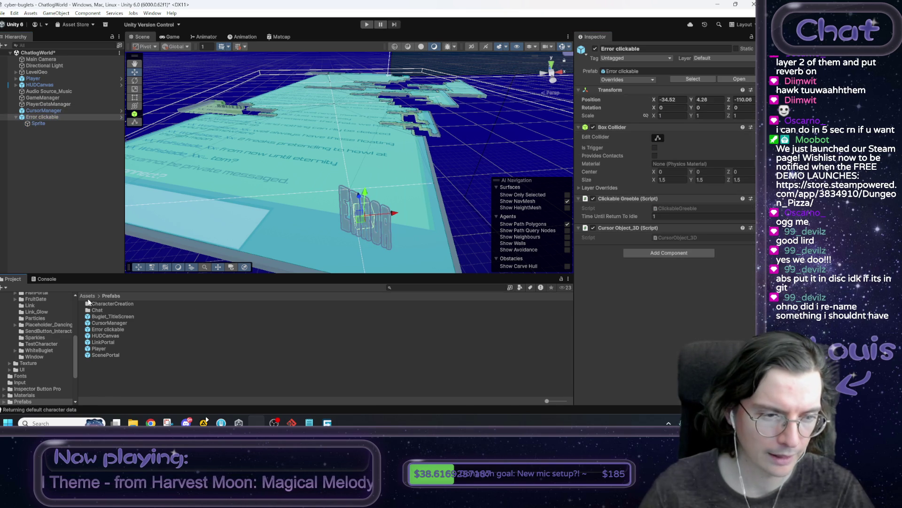
pyautogui.doubleClick(93, 305)
pyautogui.doubleClick(98, 316)
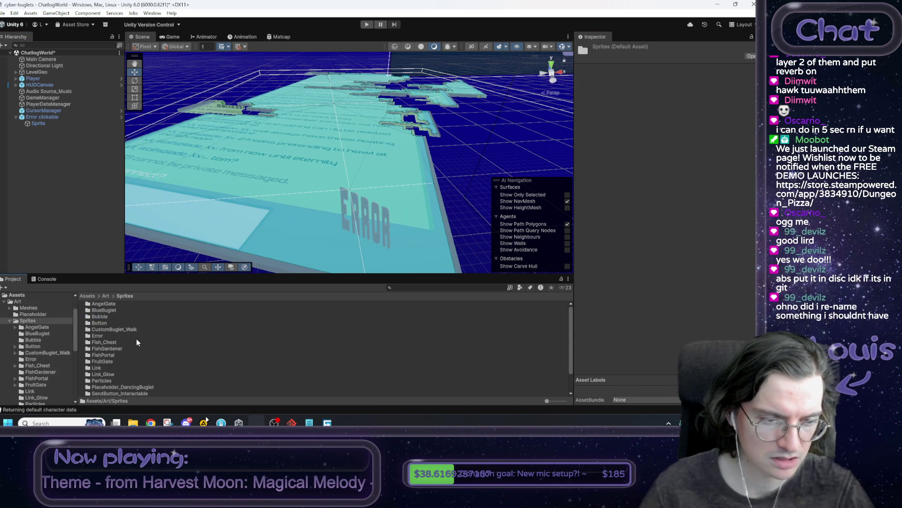
pyautogui.scroll(-1, 134, 343)
pyautogui.doubleClick(126, 371)
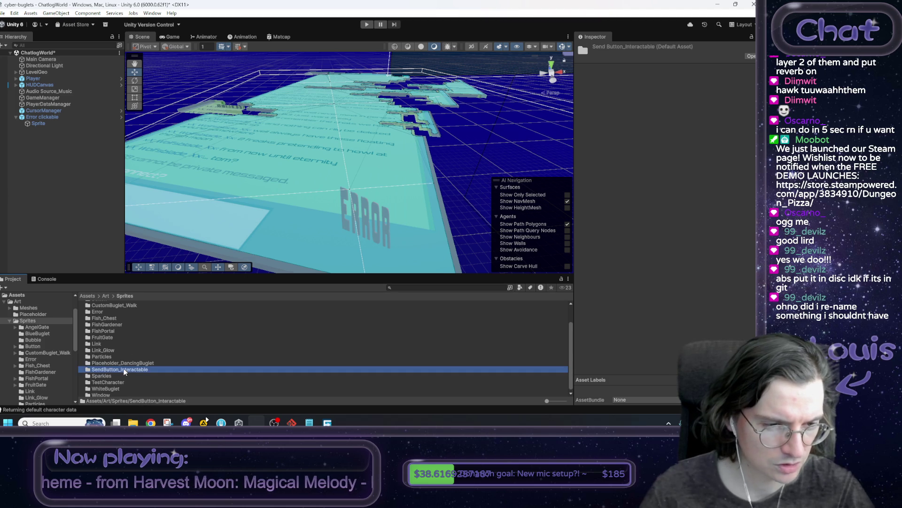
pyautogui.scroll(2, 123, 318)
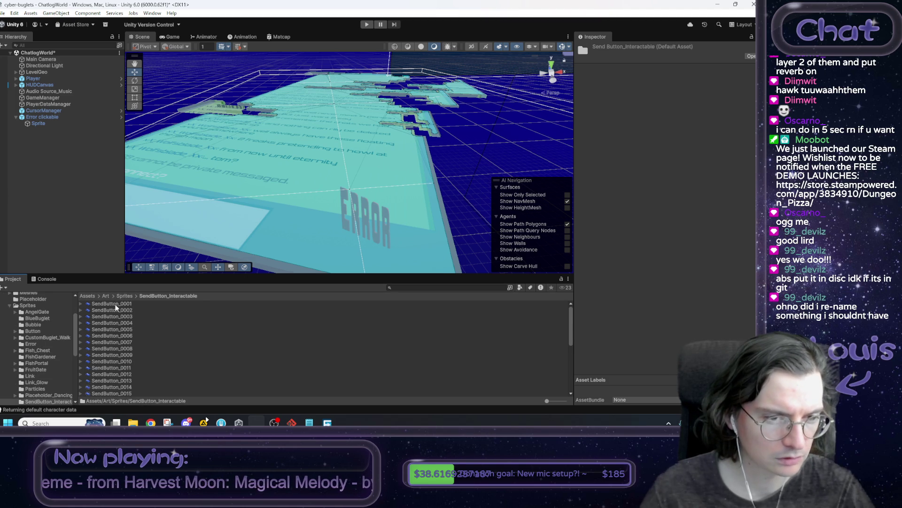
pyautogui.click(47, 117)
# Set the Sprite child's Sprite Renderer image to SendButton_0001 and move it lower
pyautogui.moveTo(48, 122); pyautogui.dragTo(669, 260)
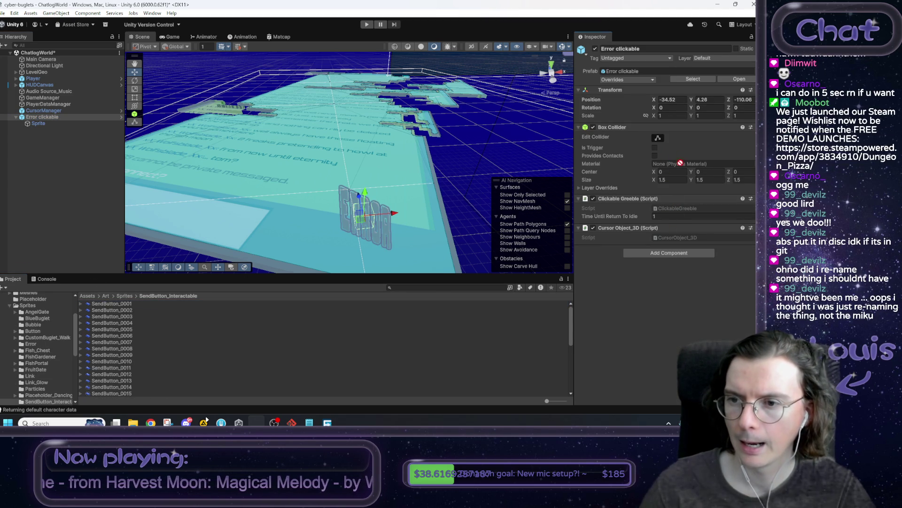
pyautogui.moveTo(681, 163); pyautogui.dragTo(537, 126)
pyautogui.moveTo(47, 123)
pyautogui.mouseDown()
pyautogui.moveTo(120, 304)
pyautogui.moveTo(679, 171)
pyautogui.moveTo(669, 117)
pyautogui.mouseUp()
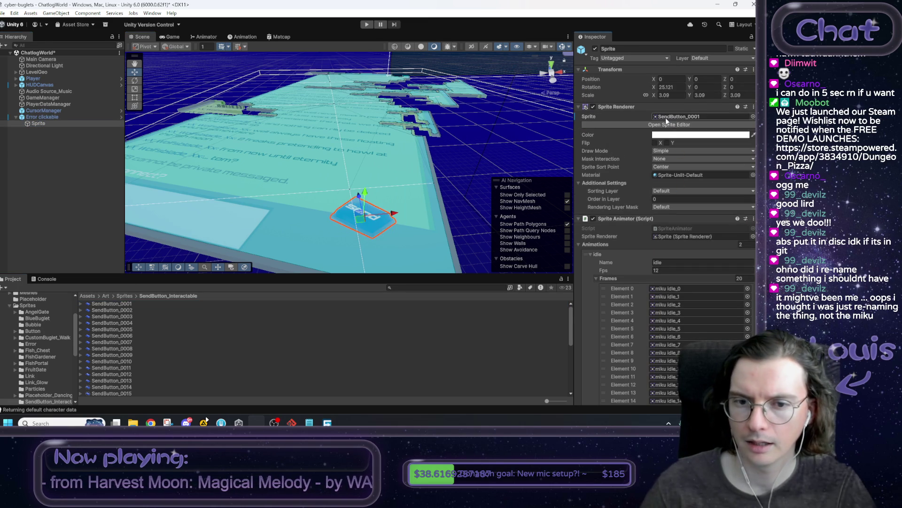
pyautogui.moveTo(359, 219)
pyautogui.mouseDown()
pyautogui.moveTo(335, 240)
pyautogui.moveTo(317, 240)
pyautogui.mouseUp()
pyautogui.moveTo(316, 216)
pyautogui.mouseDown()
pyautogui.moveTo(336, 239)
pyautogui.moveTo(310, 235)
pyautogui.moveTo(323, 237)
pyautogui.mouseUp()
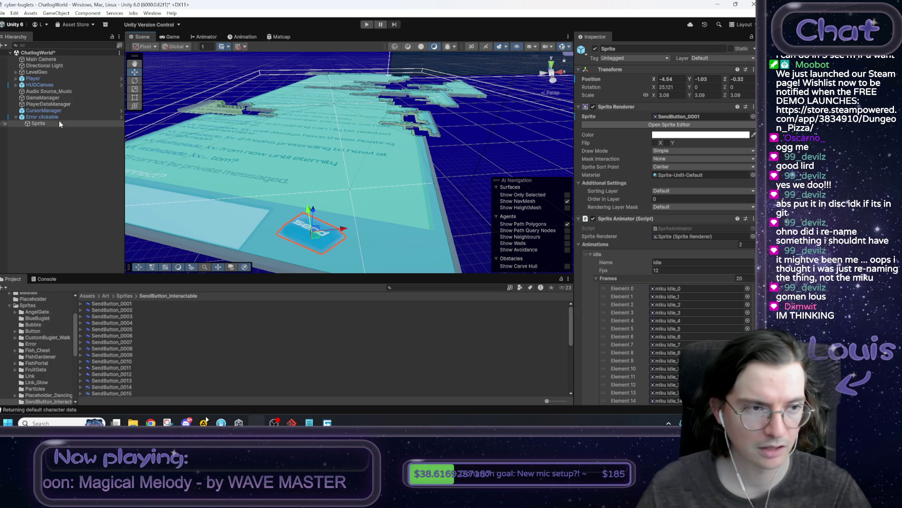
pyautogui.click(739, 278)
# Empty the idle animation's Frames list, then fill it with SendButton_0001–0036
pyautogui.write('0')
pyautogui.press('Return')
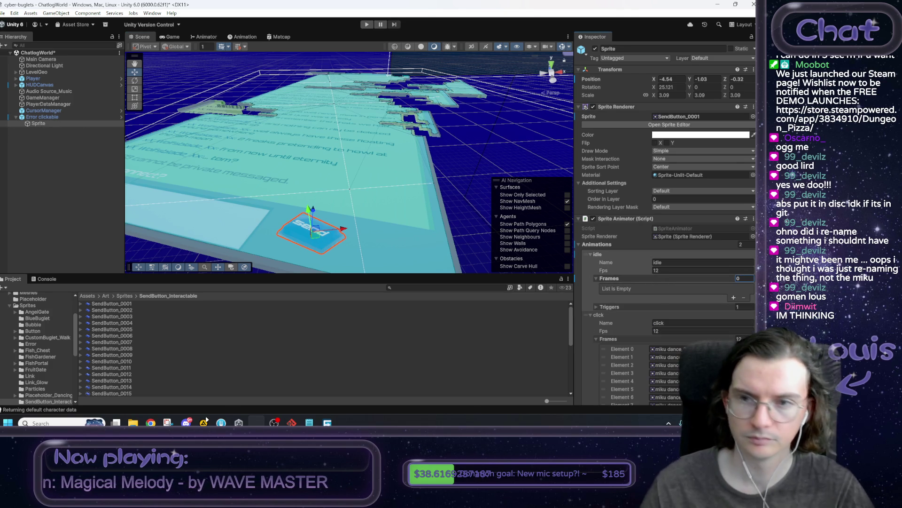
pyautogui.click(114, 303)
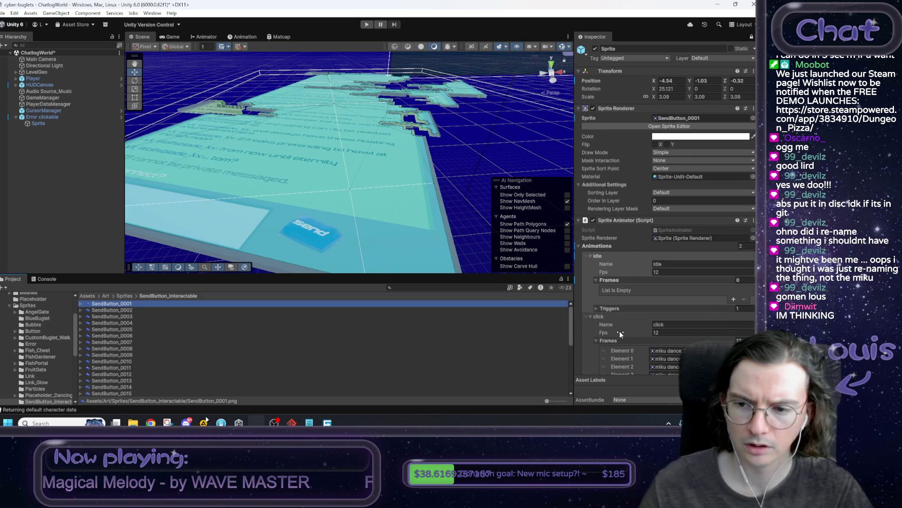
pyautogui.scroll(-6, 195, 364)
pyautogui.keyDown('shift'); pyautogui.click(134, 393); pyautogui.keyUp('shift')
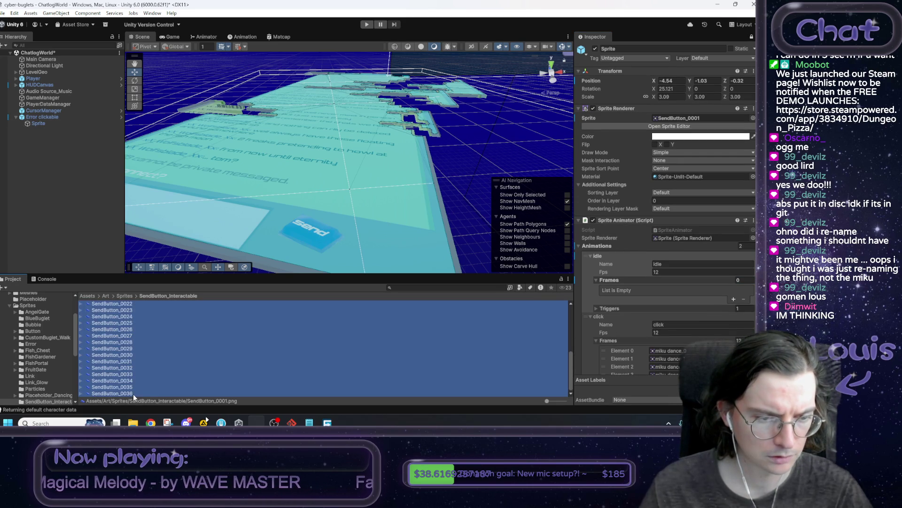
pyautogui.moveTo(139, 393); pyautogui.dragTo(621, 280)
# Reduce the click animation to a single frame, SendButton_0001
pyautogui.scroll(-10, 648, 304)
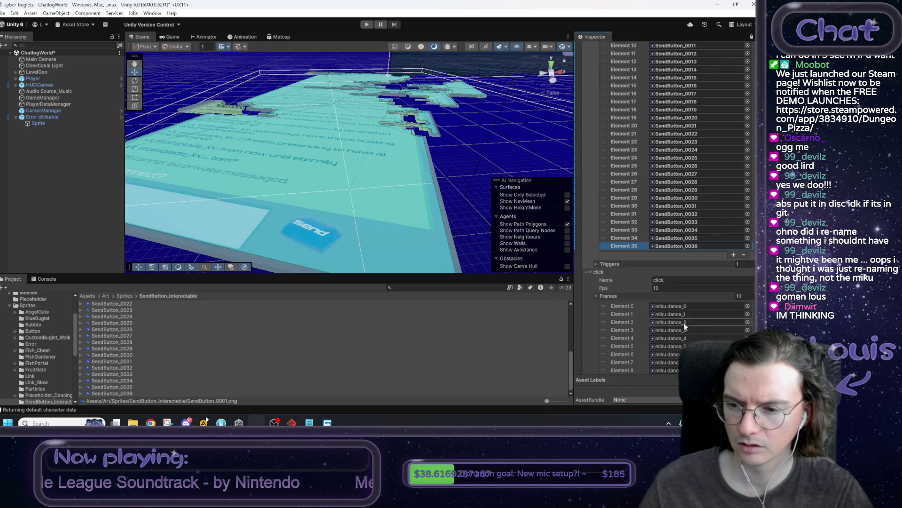
pyautogui.click(739, 295)
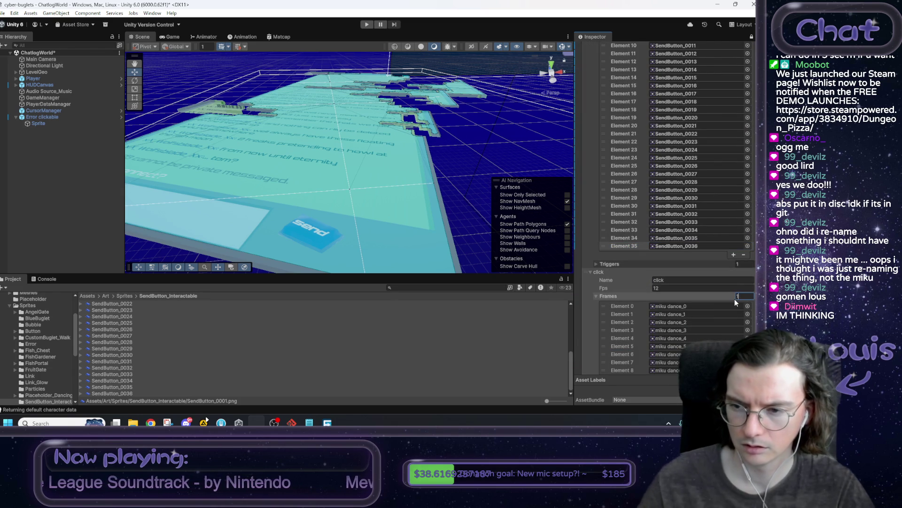
pyautogui.write('1')
pyautogui.press('Return')
pyautogui.scroll(5, 149, 325)
pyautogui.moveTo(121, 303); pyautogui.dragTo(693, 307)
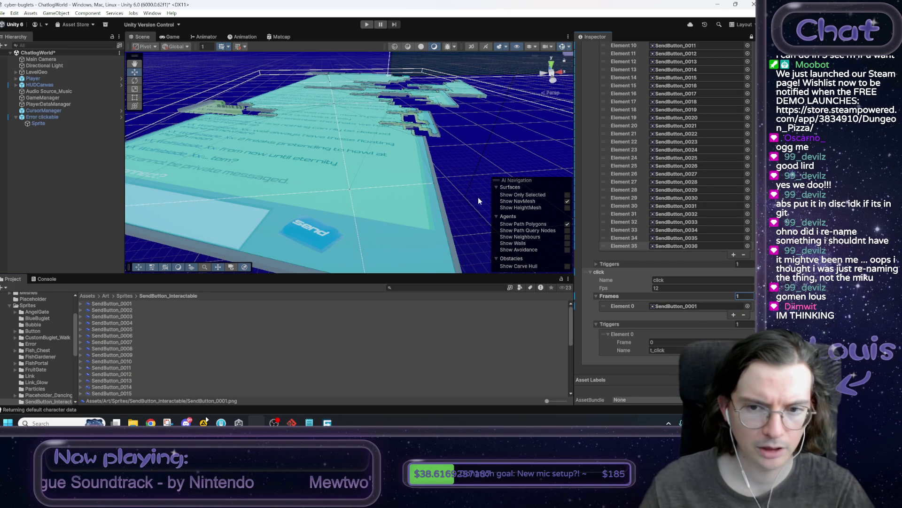
pyautogui.click(476, 184)
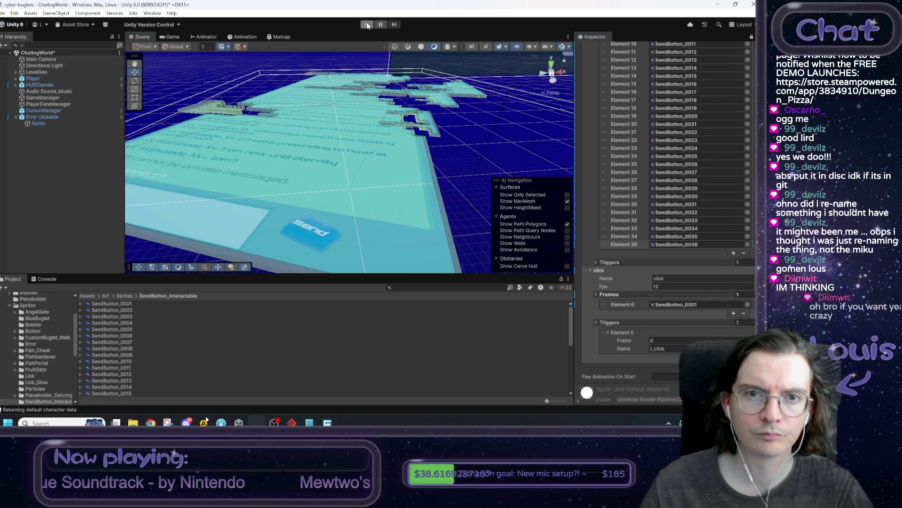
# Run ChatlogWorld in Play mode and inspect Error clickable and its Sprite animation
pyautogui.click(367, 24)
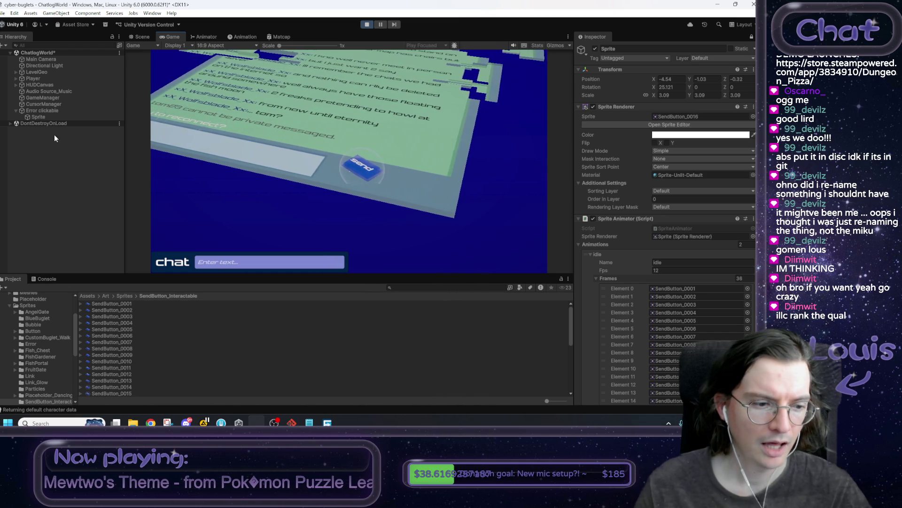
pyautogui.click(47, 111)
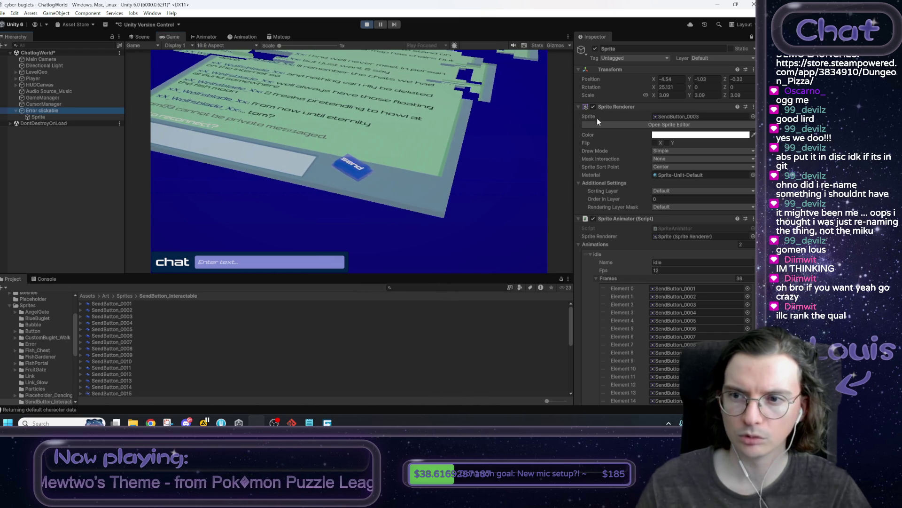
pyautogui.scroll(-10, 633, 214)
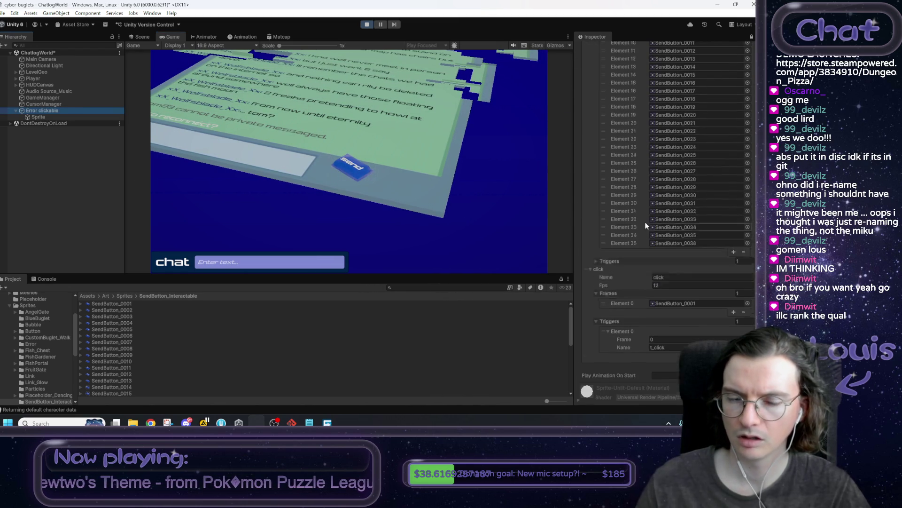
pyautogui.click(84, 116)
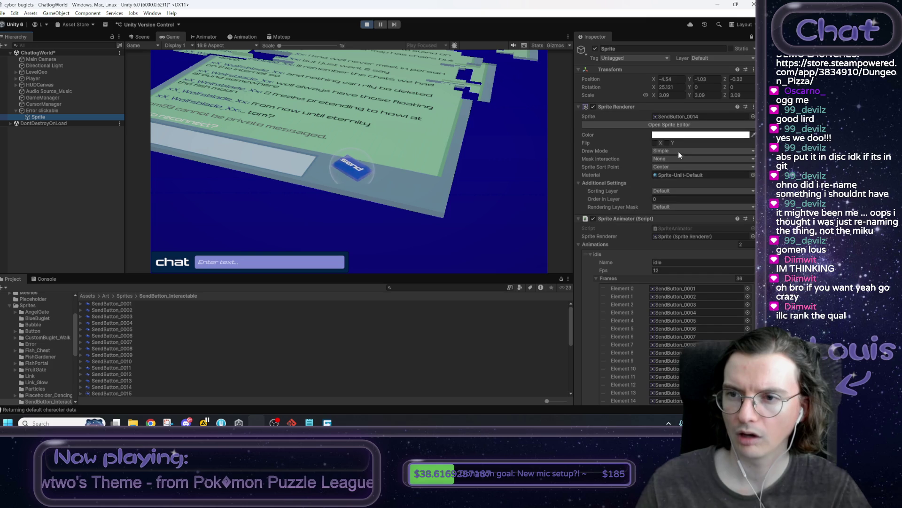
pyautogui.click(40, 111)
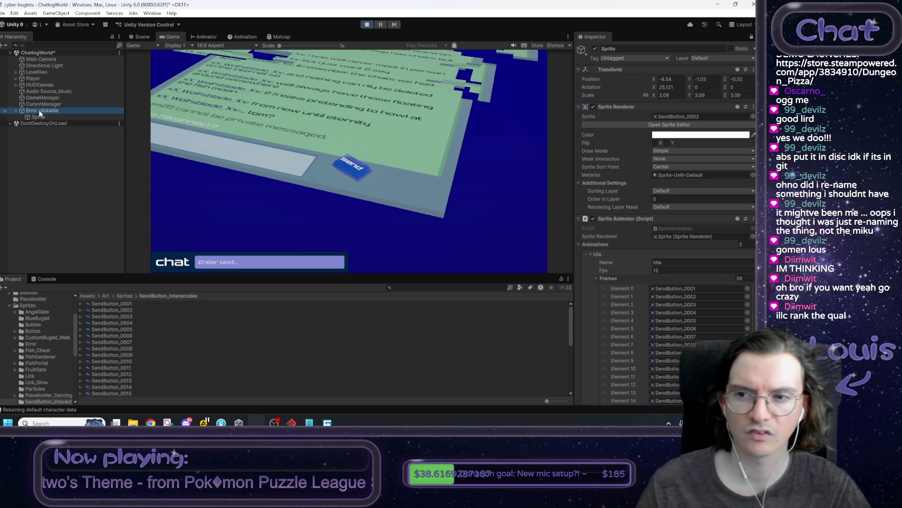
pyautogui.click(751, 37)
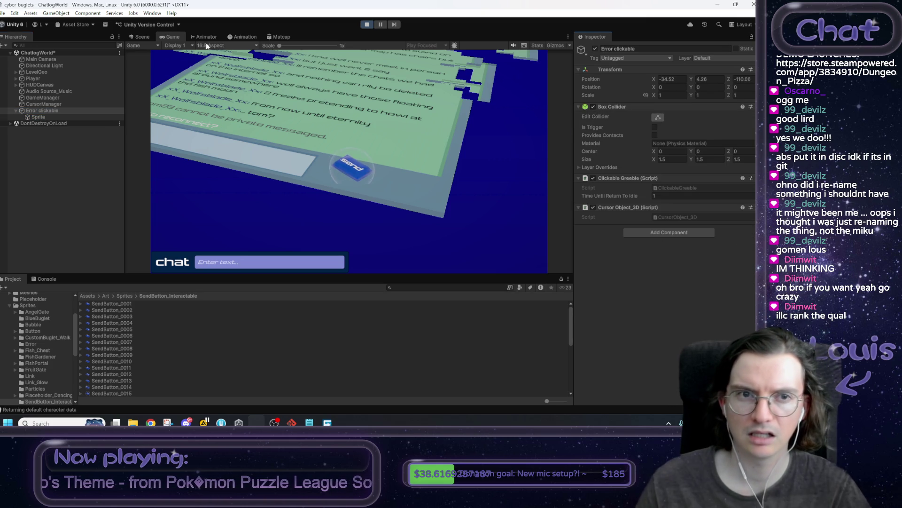
# Compare the Scene and Game views and click the Send button in the game
pyautogui.click(142, 38)
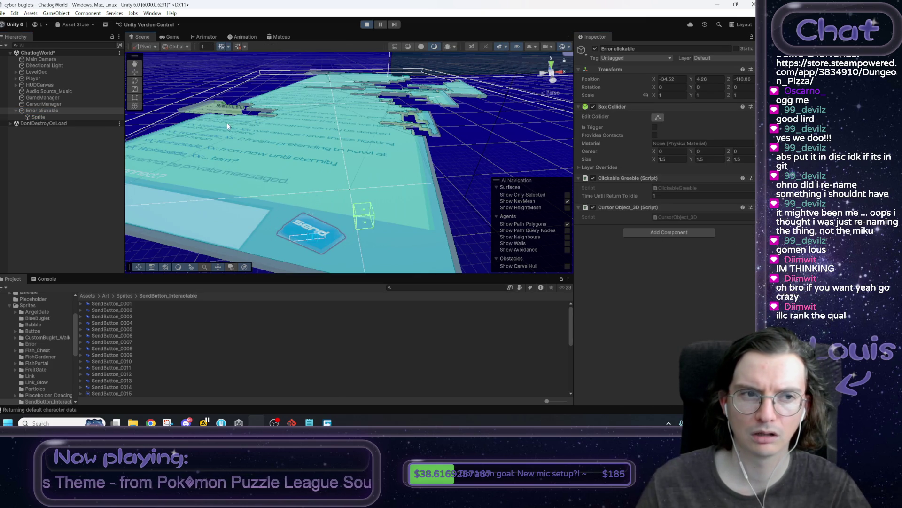
pyautogui.click(170, 37)
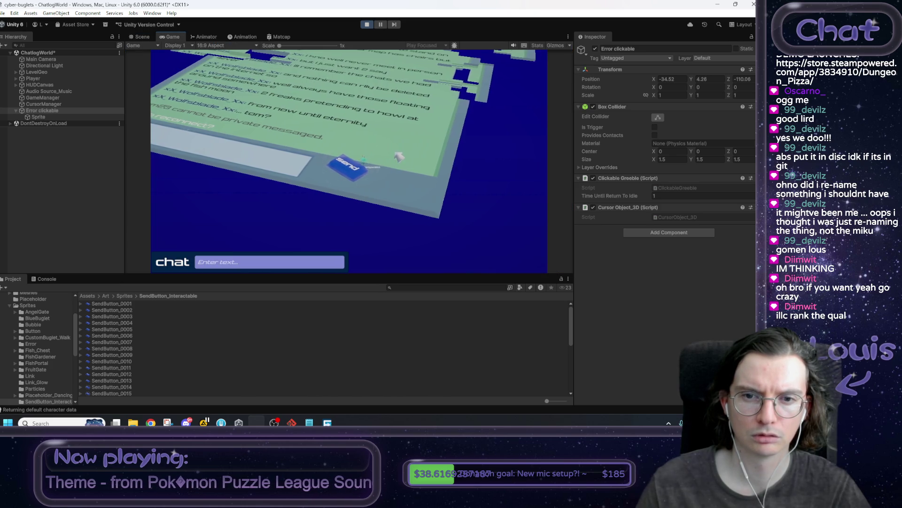
pyautogui.click(364, 170)
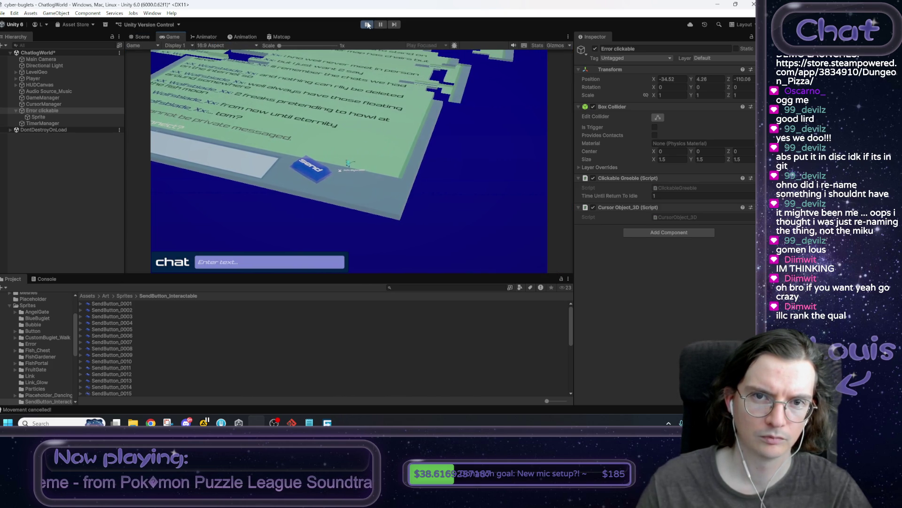
# Stop Play mode and switch to the Figma file in Chrome
pyautogui.click(368, 25)
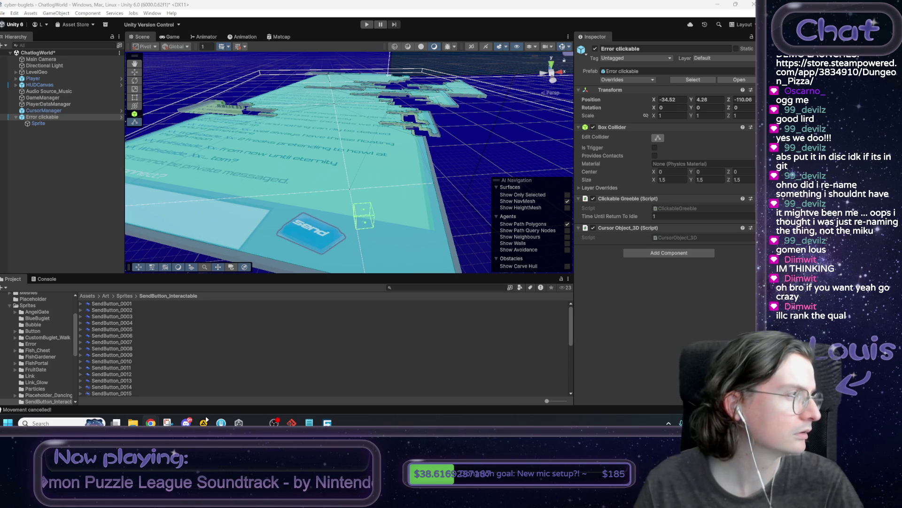
pyautogui.hotkey('alt', 'Tab')
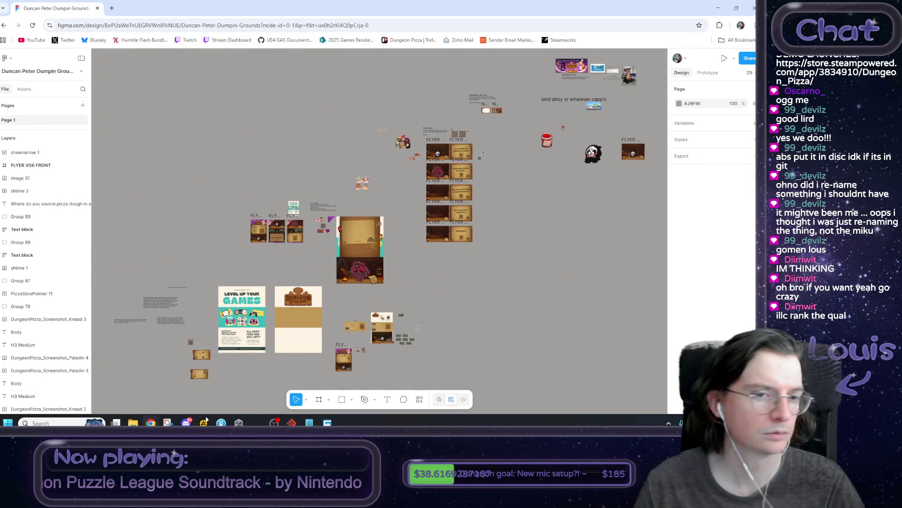
# Pan to the FLYER V06–V08 designs and marquee-select them, then deselect
pyautogui.hscroll(-3, 411, 319)
pyautogui.scroll(-1, 411, 318)
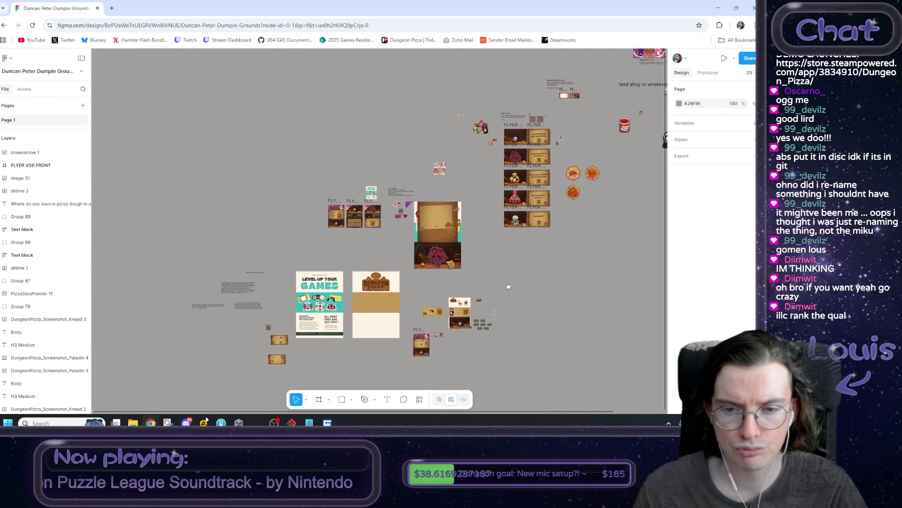
pyautogui.moveTo(512, 284)
pyautogui.mouseDown()
pyautogui.moveTo(470, 263)
pyautogui.moveTo(542, 278)
pyautogui.mouseUp()
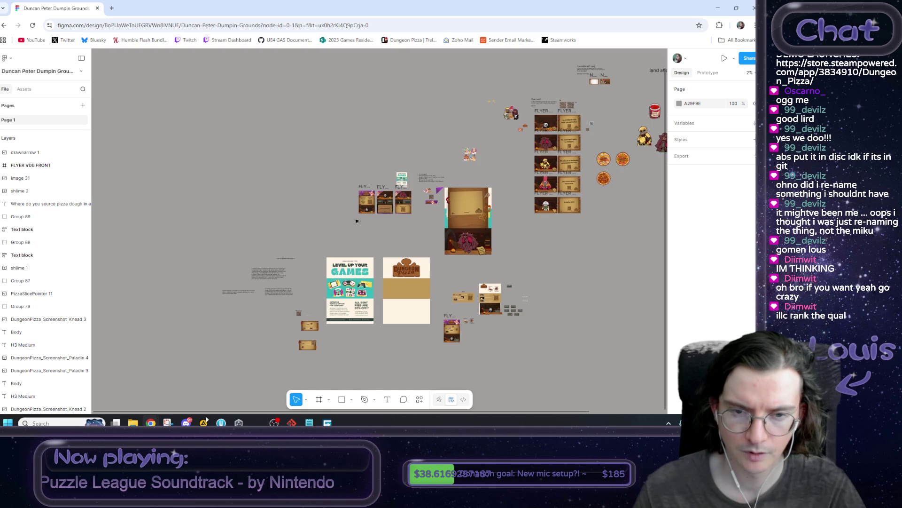
pyautogui.scroll(5, 353, 220)
pyautogui.moveTo(150, 148); pyautogui.dragTo(429, 284)
pyautogui.click(358, 306)
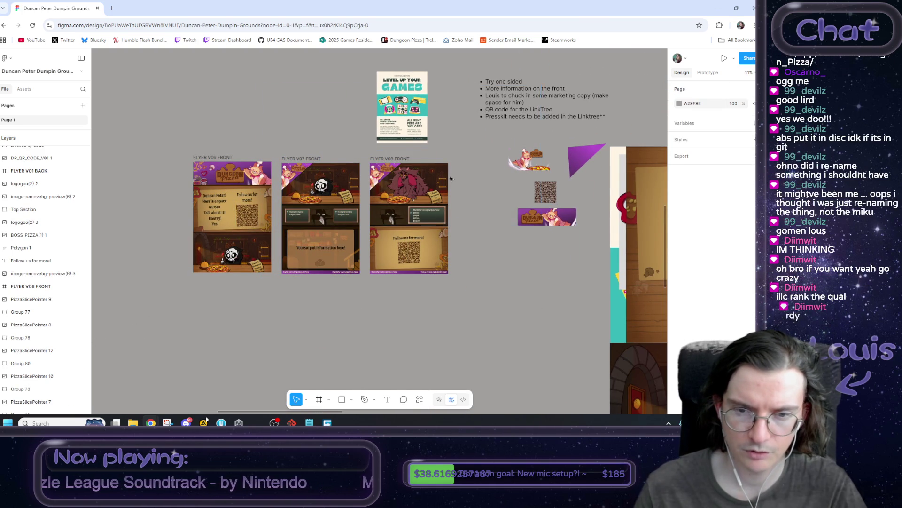
# Zoom in to compare the flyer versions and marquee-select the flyer frames
pyautogui.scroll(1, 294, 292)
pyautogui.scroll(5, 294, 293)
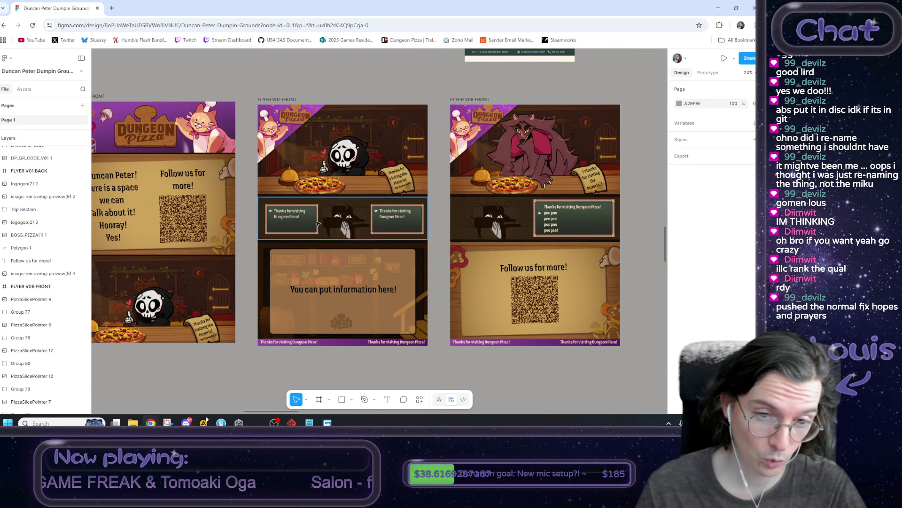
pyautogui.scroll(-3, 441, 322)
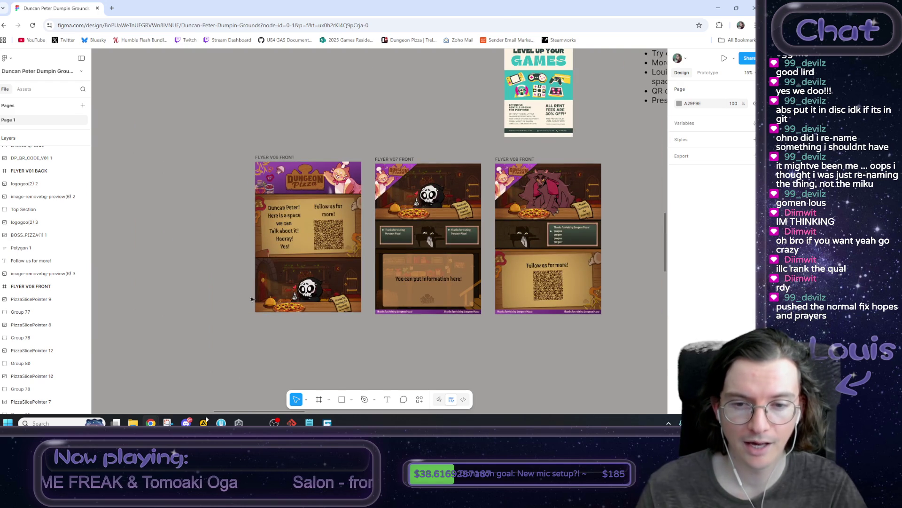
pyautogui.scroll(2, 361, 266)
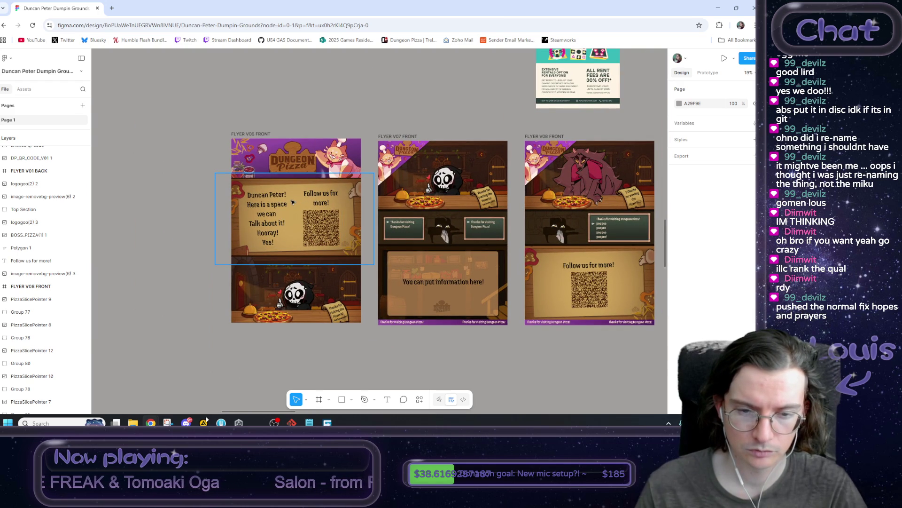
pyautogui.scroll(5, 426, 239)
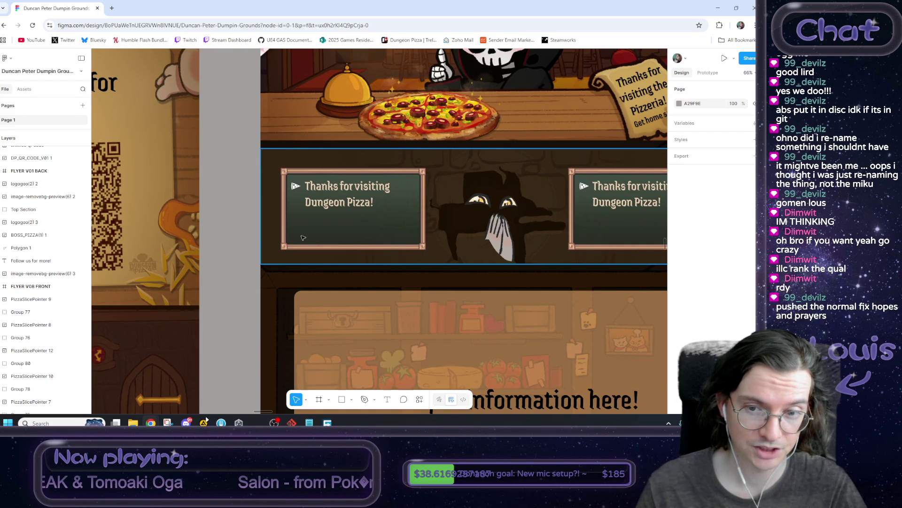
pyautogui.scroll(-8, 379, 190)
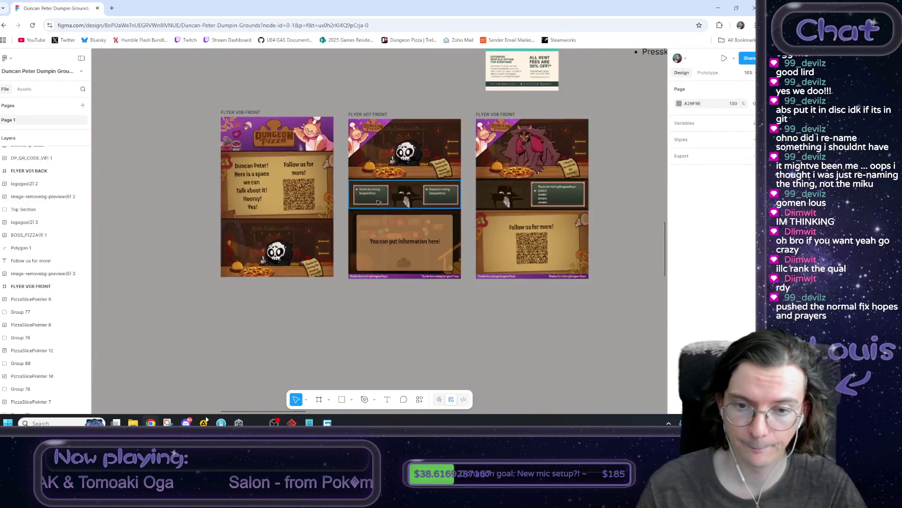
pyautogui.moveTo(192, 303)
pyautogui.mouseDown()
pyautogui.moveTo(214, 233)
pyautogui.moveTo(263, 240)
pyautogui.mouseUp()
pyautogui.click(274, 368)
# Navigate to the Ribs flyer's bottom section with the 'Keep in touch!' QR code
pyautogui.scroll(-5, 334, 318)
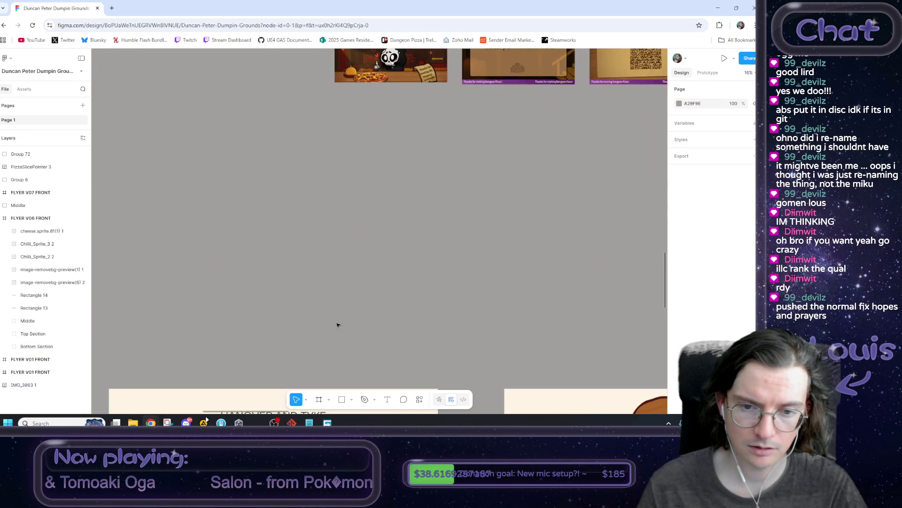
pyautogui.scroll(-3, 351, 329)
pyautogui.scroll(-5, 367, 282)
pyautogui.scroll(5, 382, 169)
pyautogui.hscroll(5, 215, 298)
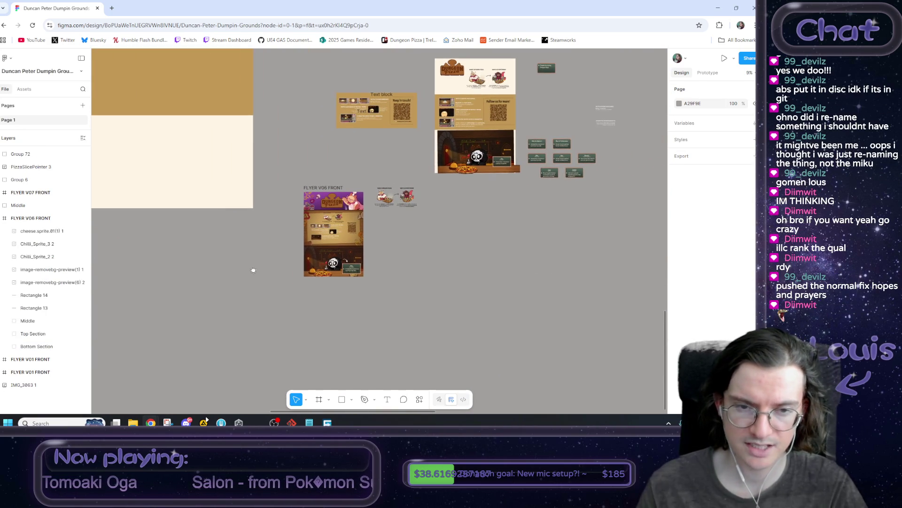
pyautogui.scroll(3, 249, 282)
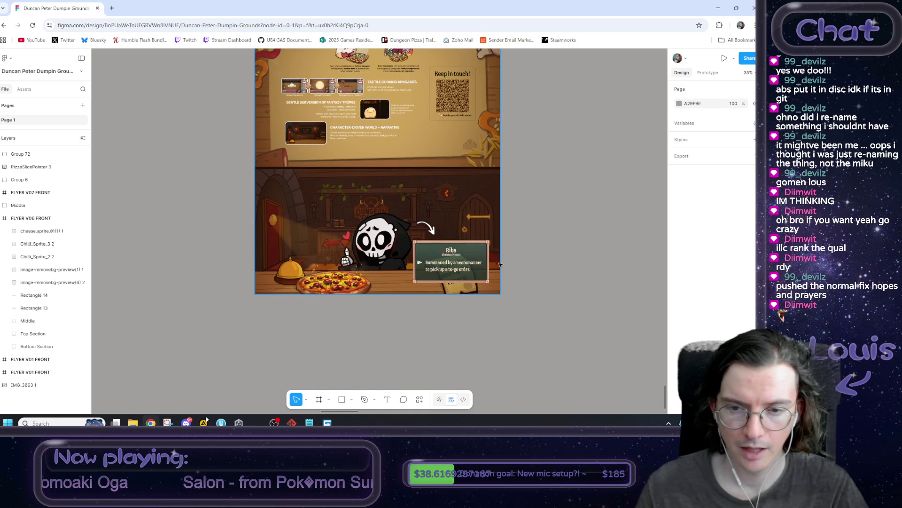
pyautogui.scroll(2, 511, 264)
# Enter and exit vector editing on the radial-fill Rectangle 3 over the tavern scene
pyautogui.click(449, 294)
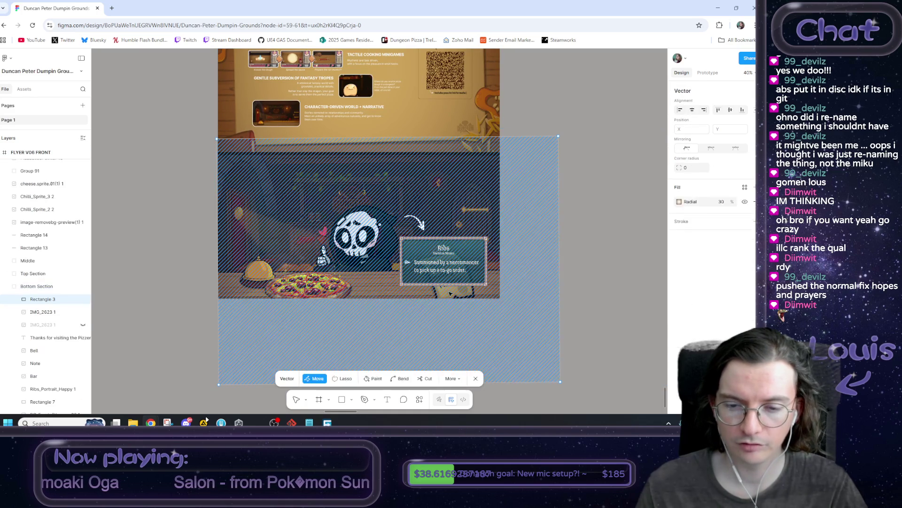
pyautogui.doubleClick(458, 296)
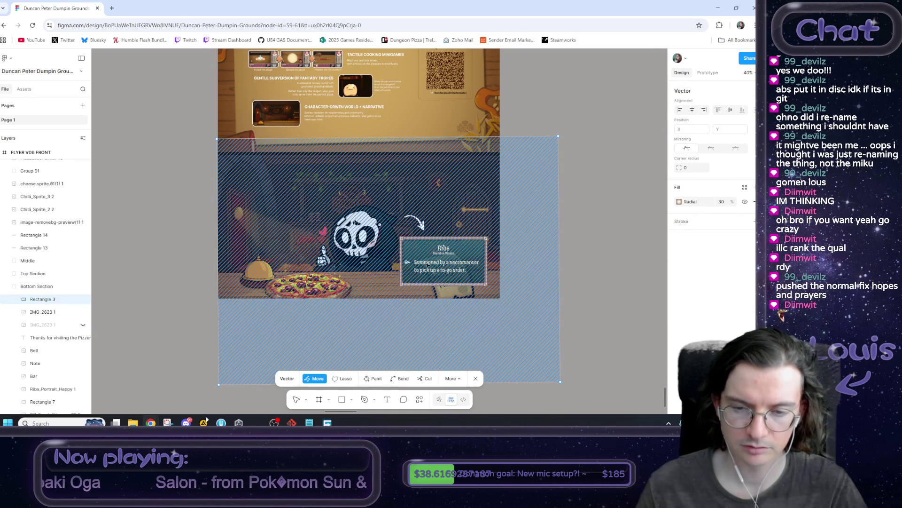
pyautogui.press('Escape')
pyautogui.press('Escape')
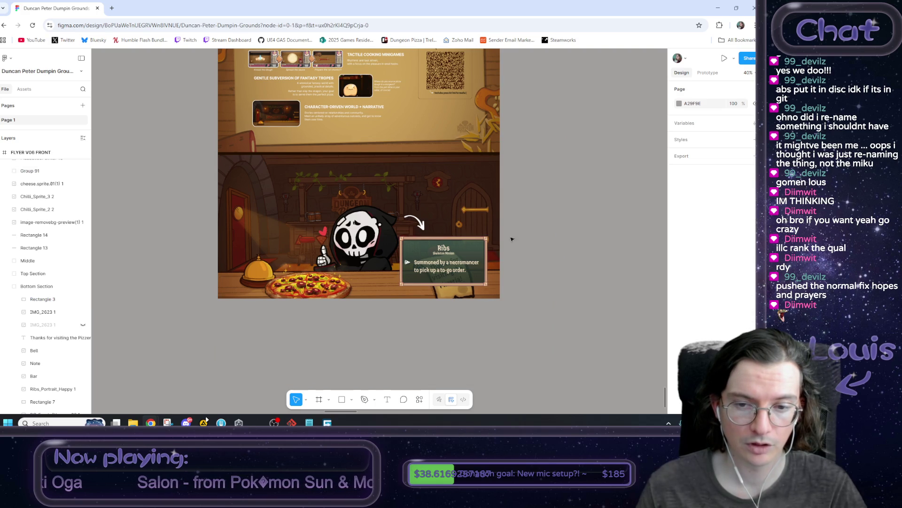
# Move the curved arrow off the tavern scene to sit beside the flyer
pyautogui.scroll(3, 521, 237)
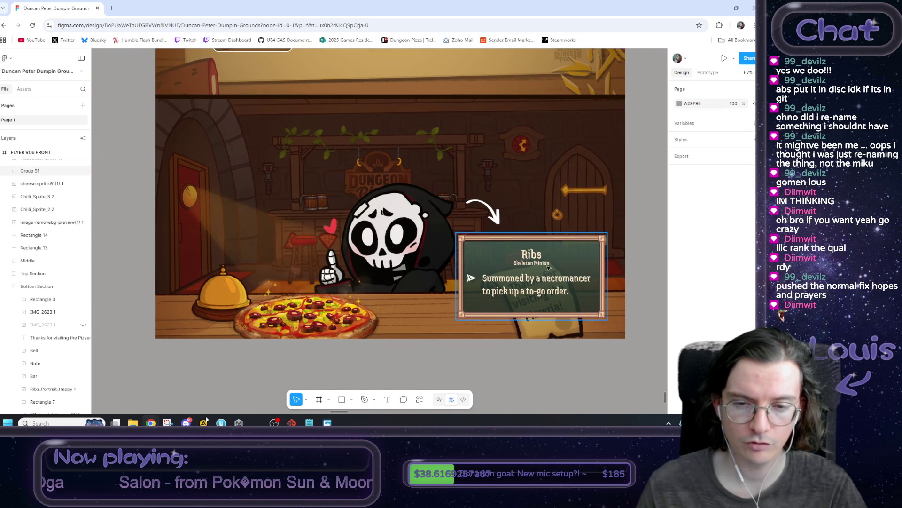
pyautogui.scroll(-2, 549, 269)
pyautogui.hscroll(5, 535, 261)
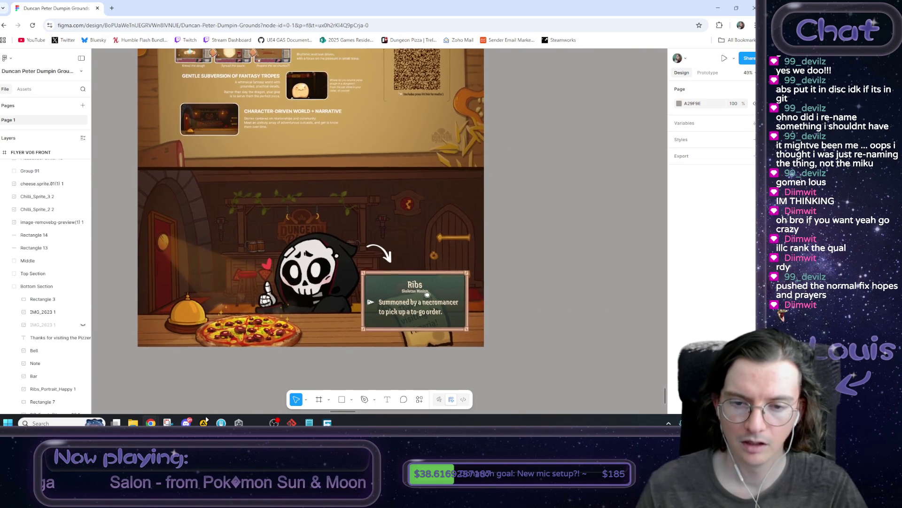
pyautogui.moveTo(378, 254); pyautogui.dragTo(570, 243)
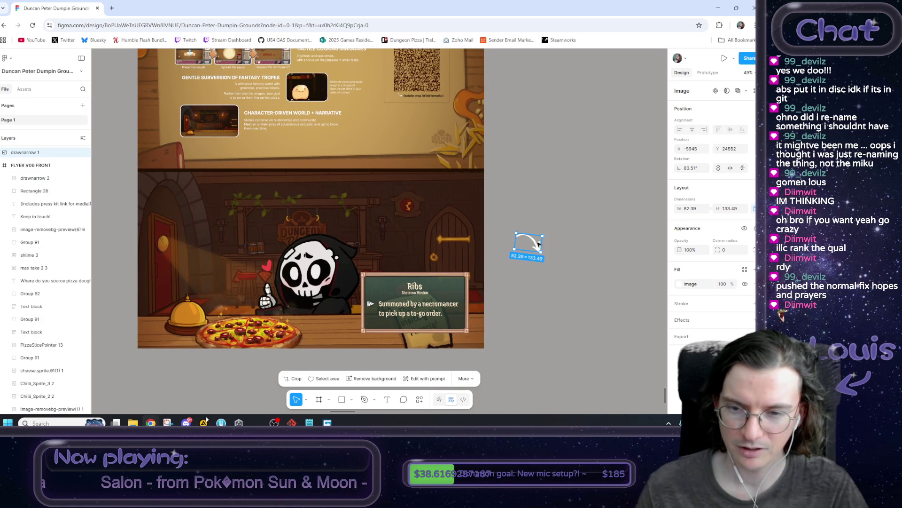
pyautogui.click(520, 182)
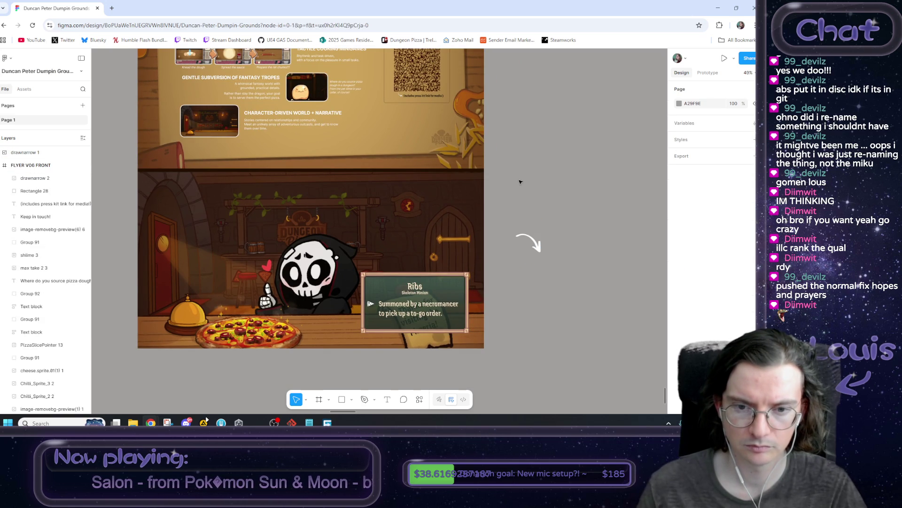
pyautogui.click(529, 242)
pyautogui.moveTo(529, 242); pyautogui.dragTo(380, 253)
pyautogui.hotkey('ctrl', 'z')
pyautogui.click(533, 207)
# Pan across to the Ribs, Max, Merrick, Lupa and Jalcifer character cards
pyautogui.hscroll(3, 517, 211)
pyautogui.scroll(2, 499, 217)
pyautogui.hscroll(2, 499, 217)
pyautogui.scroll(-5, 498, 196)
pyautogui.hscroll(3, 427, 252)
pyautogui.scroll(2, 427, 252)
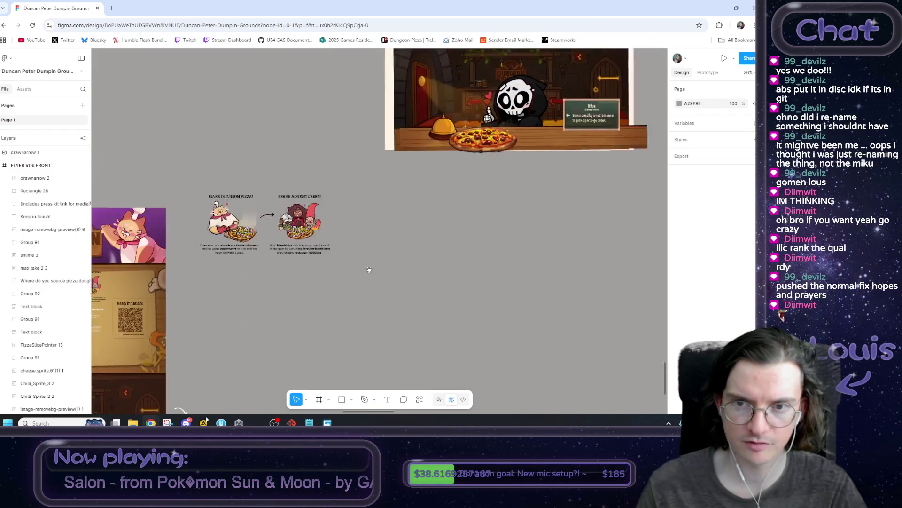
pyautogui.hscroll(3, 459, 276)
pyautogui.scroll(6, 308, 265)
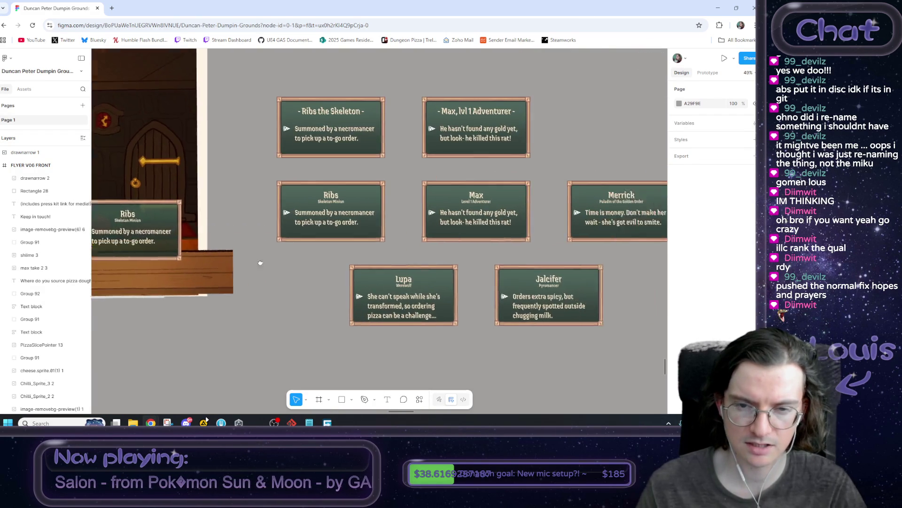
pyautogui.scroll(2, 229, 259)
pyautogui.moveTo(162, 162); pyautogui.dragTo(330, 256)
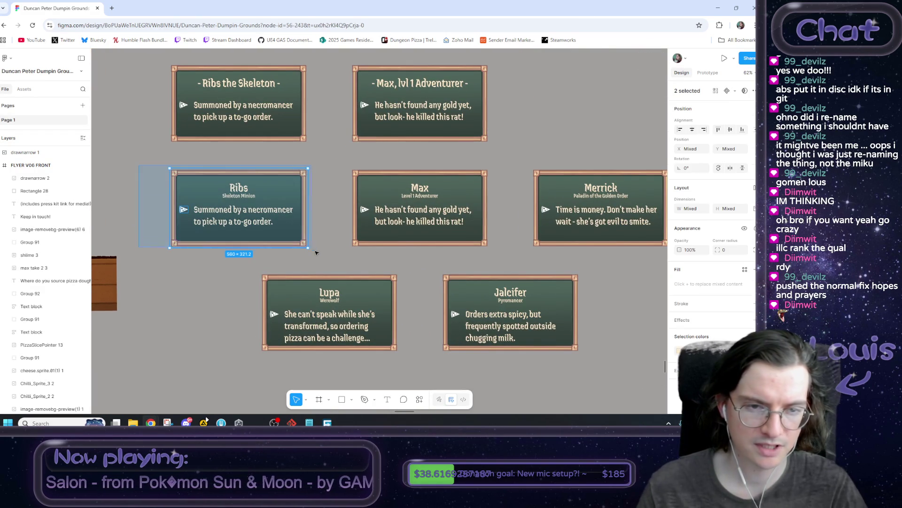
pyautogui.click(330, 256)
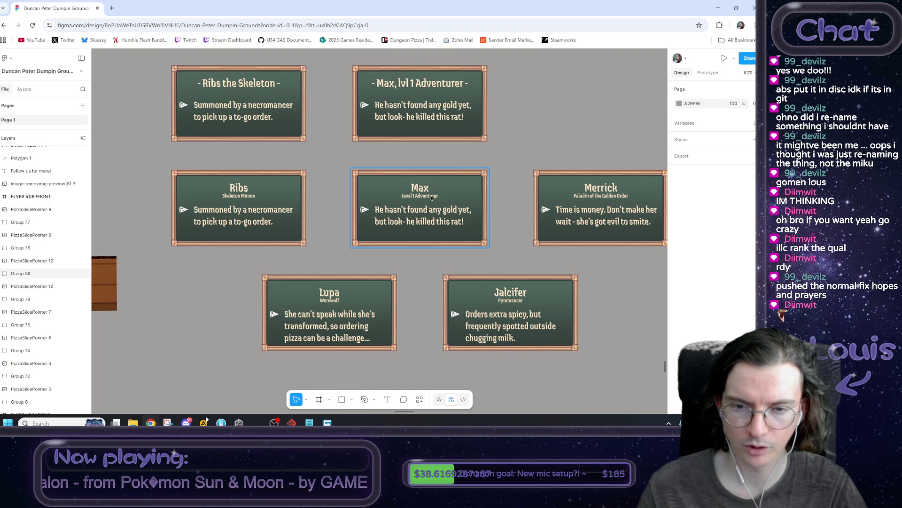
pyautogui.click(413, 225)
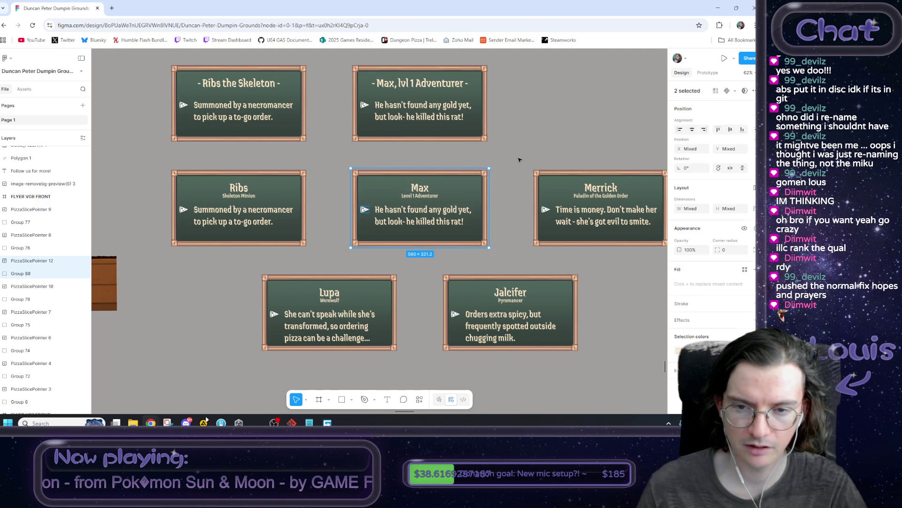
pyautogui.click(506, 192)
pyautogui.hscroll(3, 507, 192)
pyautogui.moveTo(427, 151); pyautogui.dragTo(594, 238)
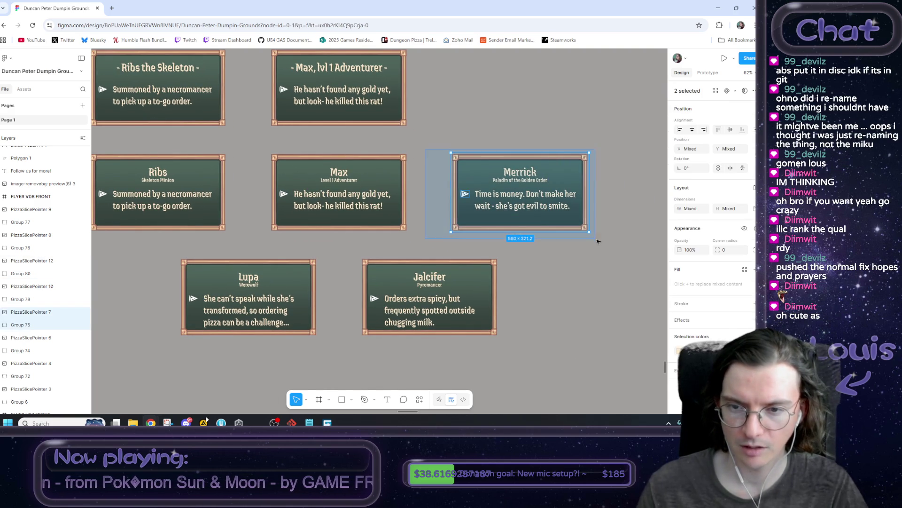
pyautogui.click(603, 243)
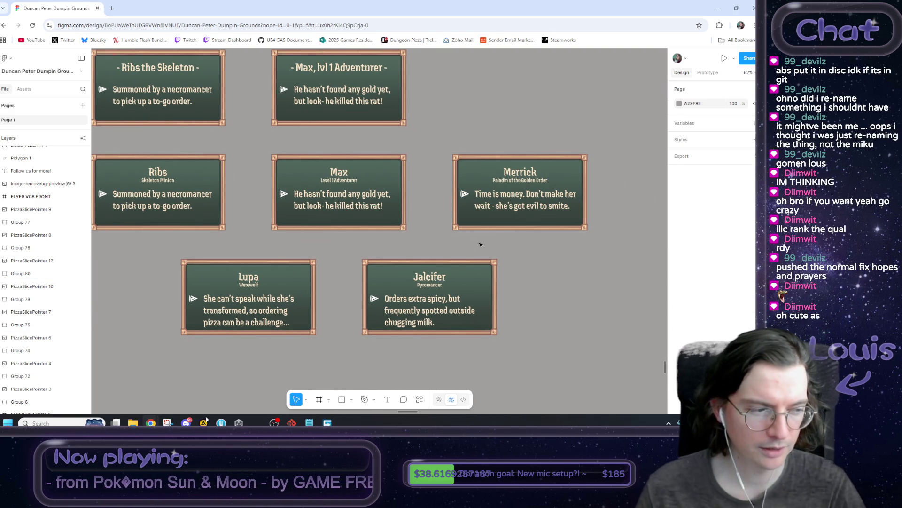
pyautogui.scroll(-5, 483, 244)
pyautogui.scroll(-10, 499, 208)
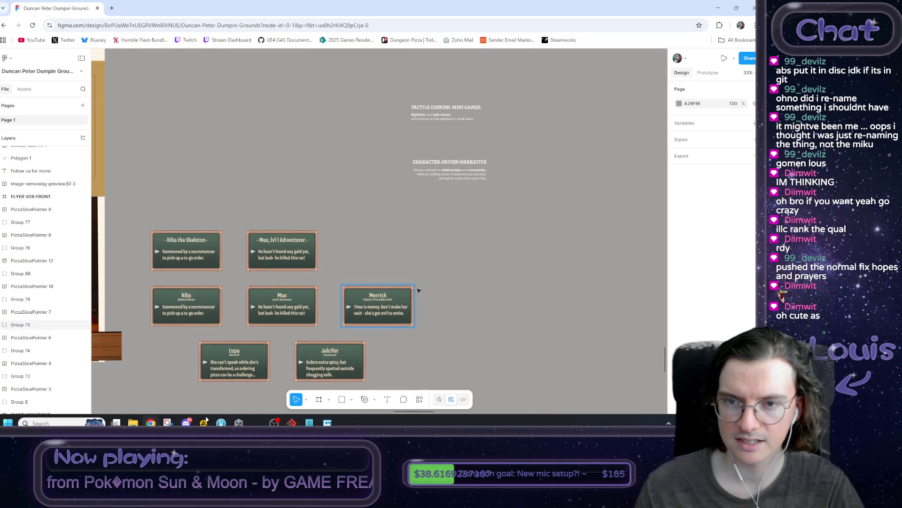
pyautogui.scroll(5, 356, 236)
pyautogui.hscroll(3, 329, 216)
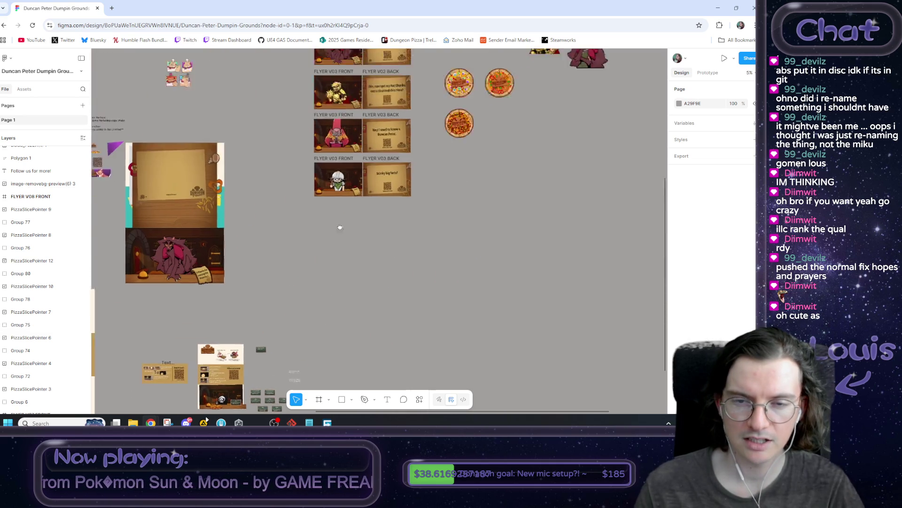
pyautogui.scroll(5, 395, 154)
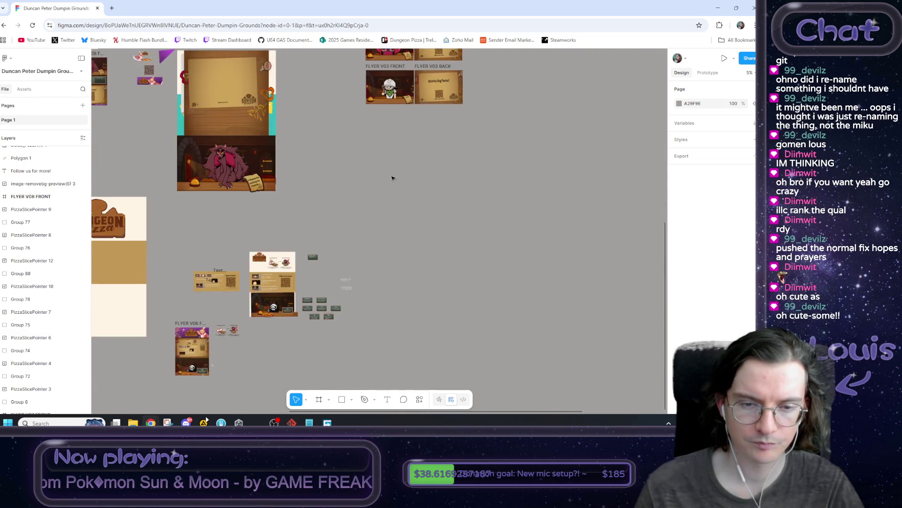
pyautogui.scroll(3, 366, 219)
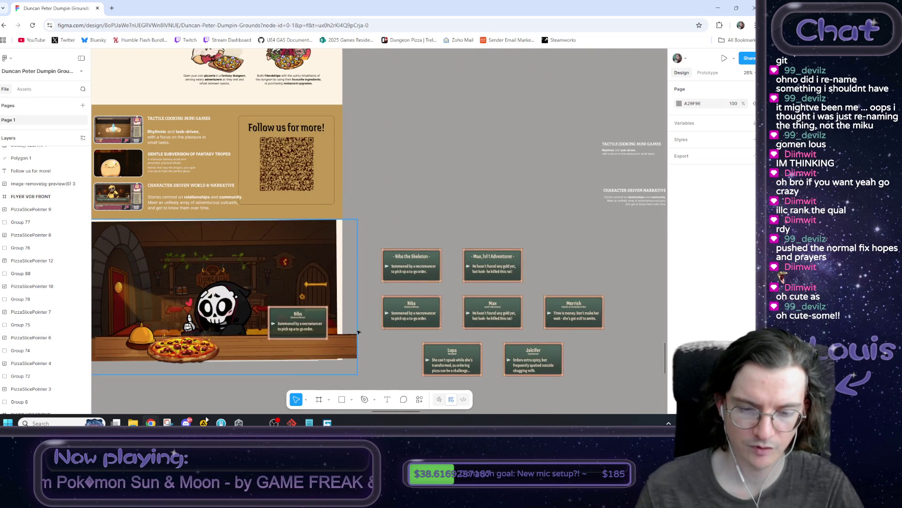
pyautogui.scroll(5, 464, 345)
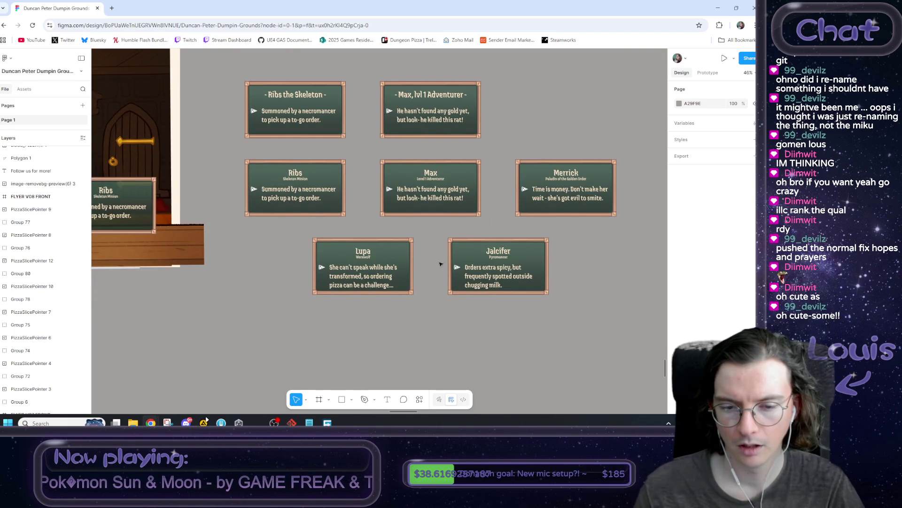
pyautogui.scroll(5, 434, 265)
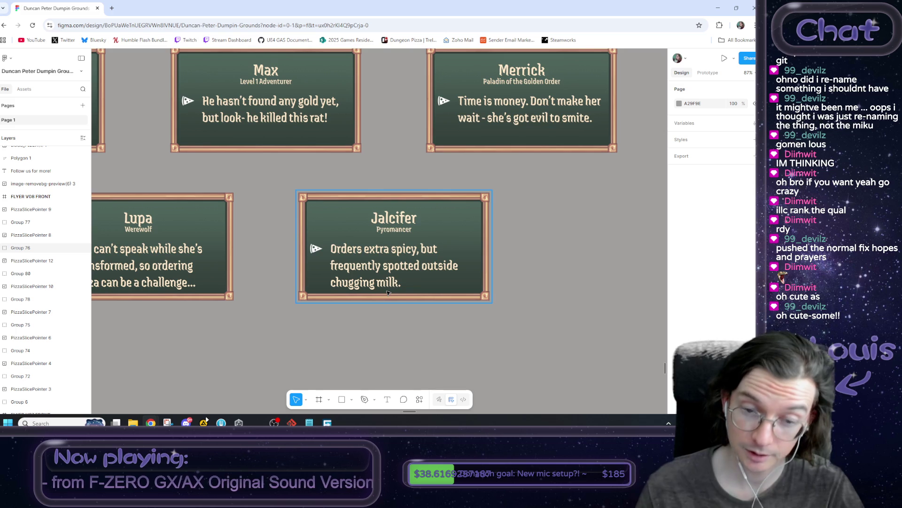
pyautogui.scroll(-5, 387, 292)
pyautogui.click(382, 267)
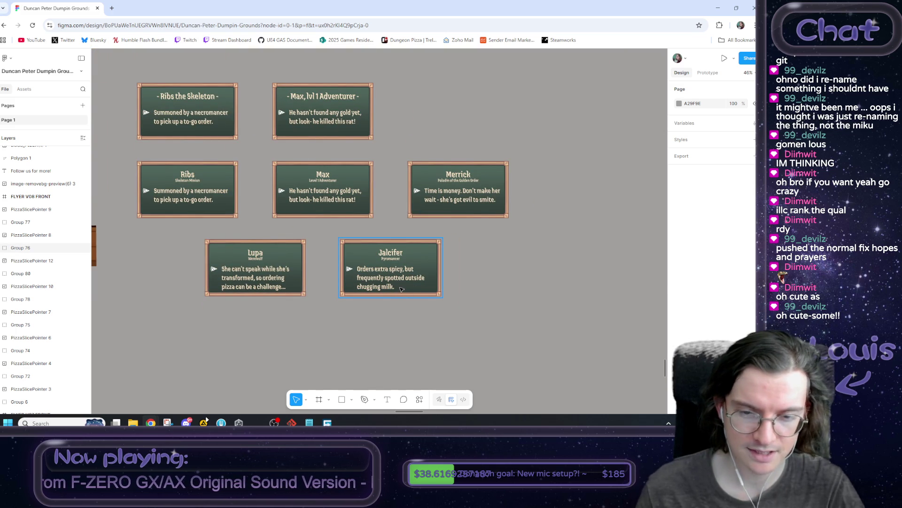
pyautogui.click(363, 307)
pyautogui.scroll(3, 310, 317)
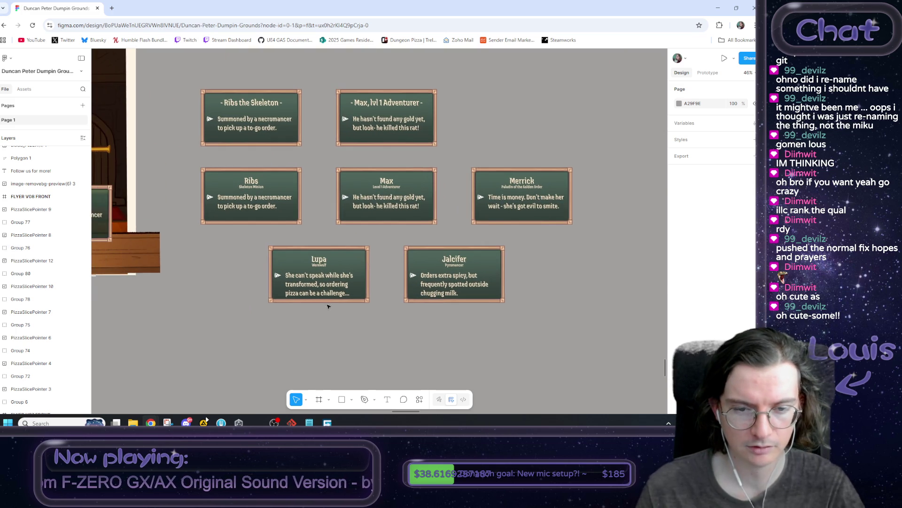
pyautogui.moveTo(224, 312)
pyautogui.mouseDown()
pyautogui.moveTo(329, 287)
pyautogui.moveTo(494, 287)
pyautogui.moveTo(301, 322)
pyautogui.mouseUp()
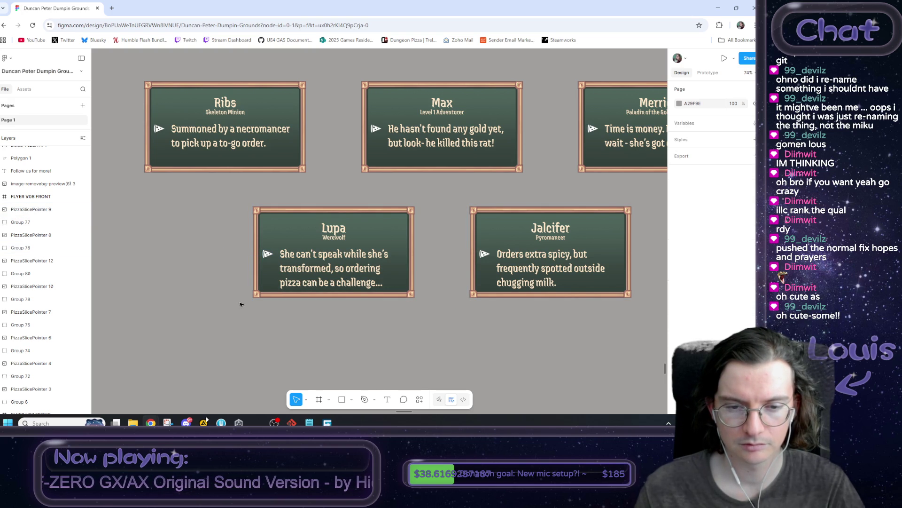
pyautogui.scroll(-2, 325, 265)
pyautogui.click(254, 184)
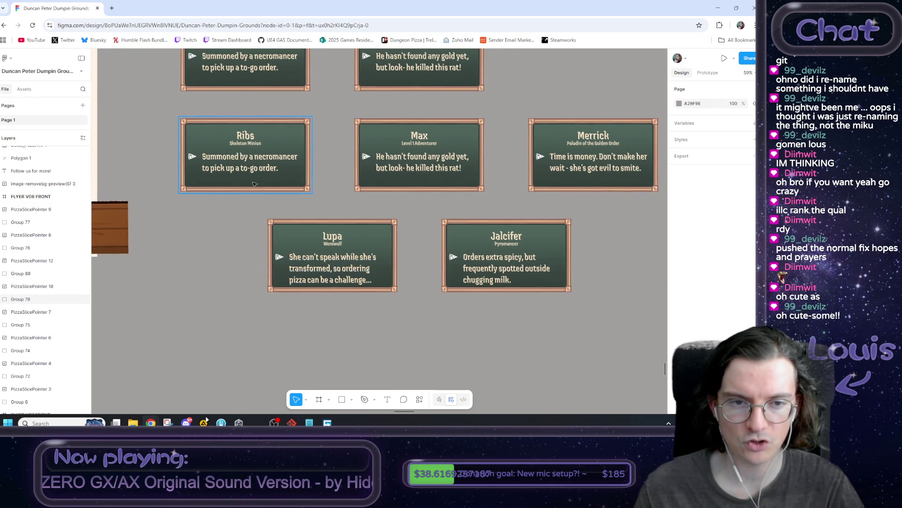
pyautogui.hscroll(2, 254, 184)
pyautogui.click(310, 240)
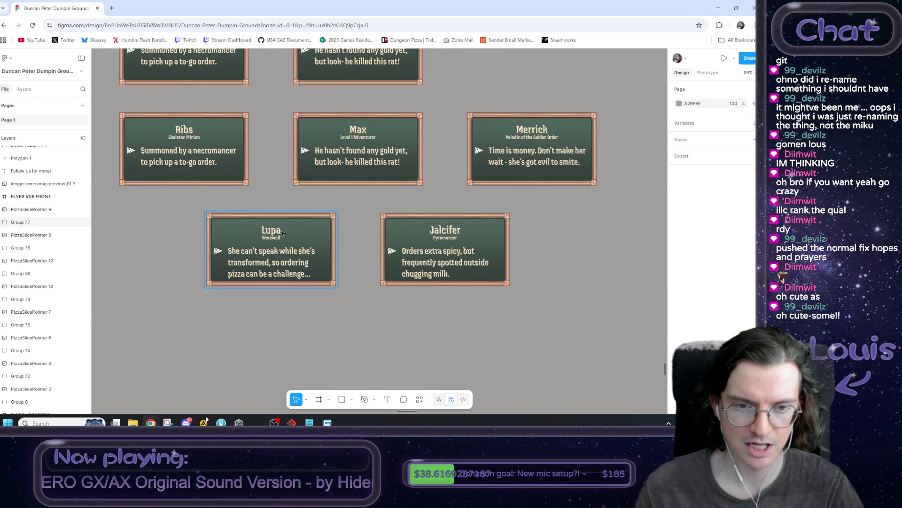
pyautogui.press('Escape')
pyautogui.hscroll(-3, 438, 251)
pyautogui.scroll(-3, 437, 251)
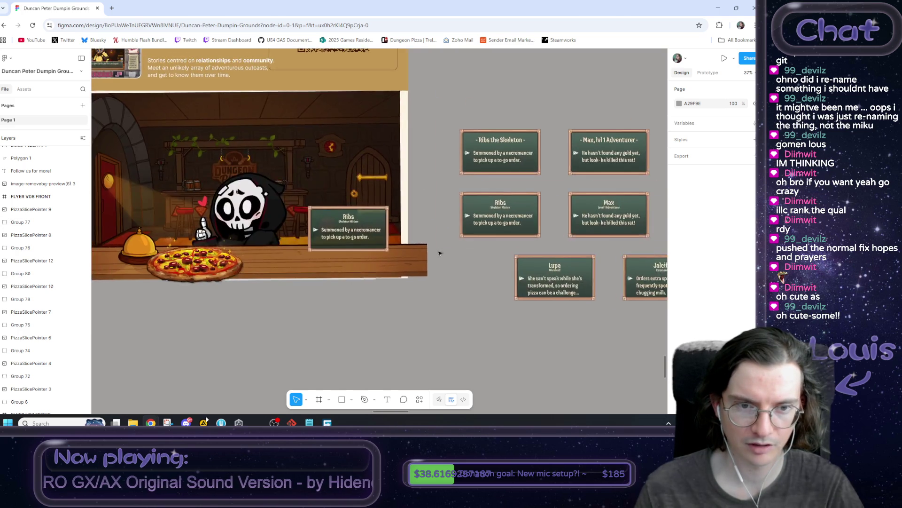
pyautogui.hscroll(-3, 437, 251)
pyautogui.scroll(1, 437, 251)
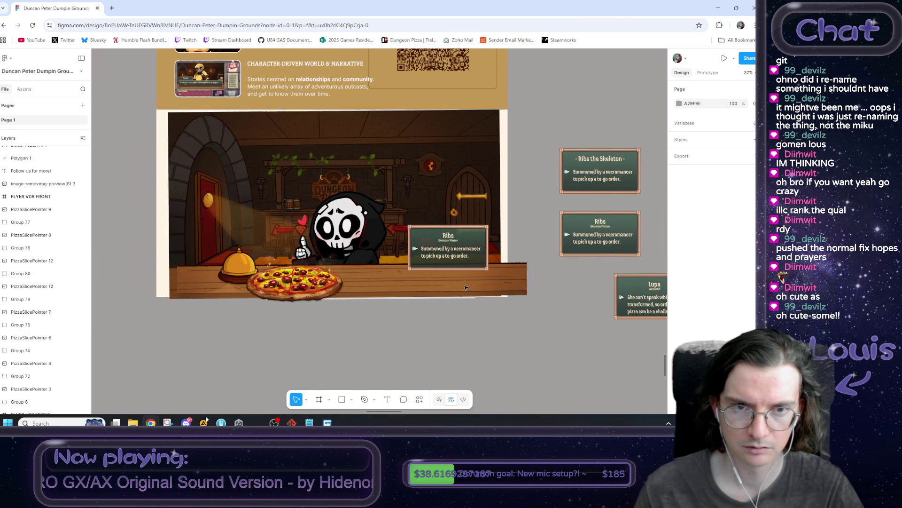
pyautogui.scroll(-5, 399, 299)
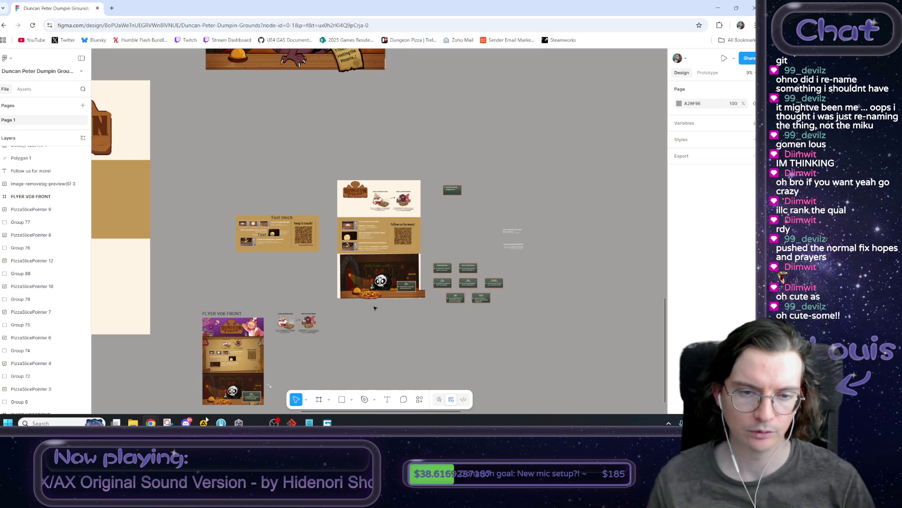
pyautogui.scroll(5, 414, 190)
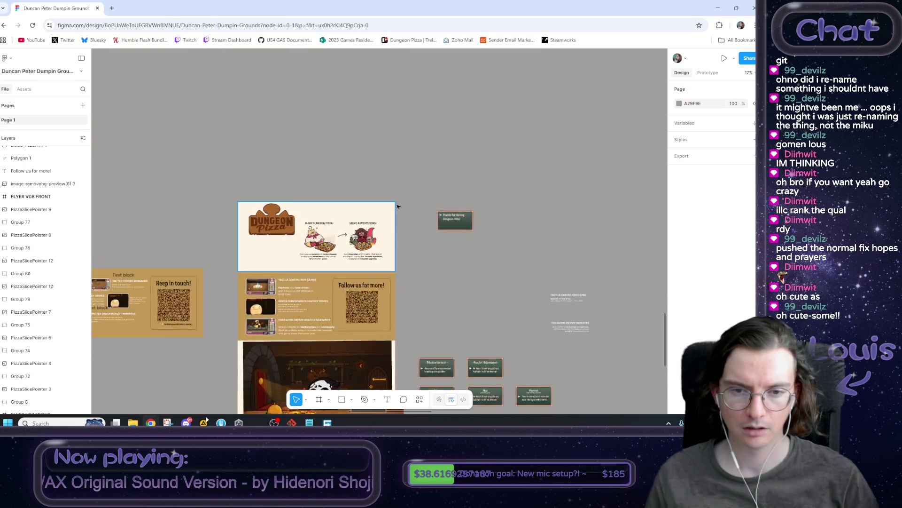
pyautogui.scroll(5, 350, 225)
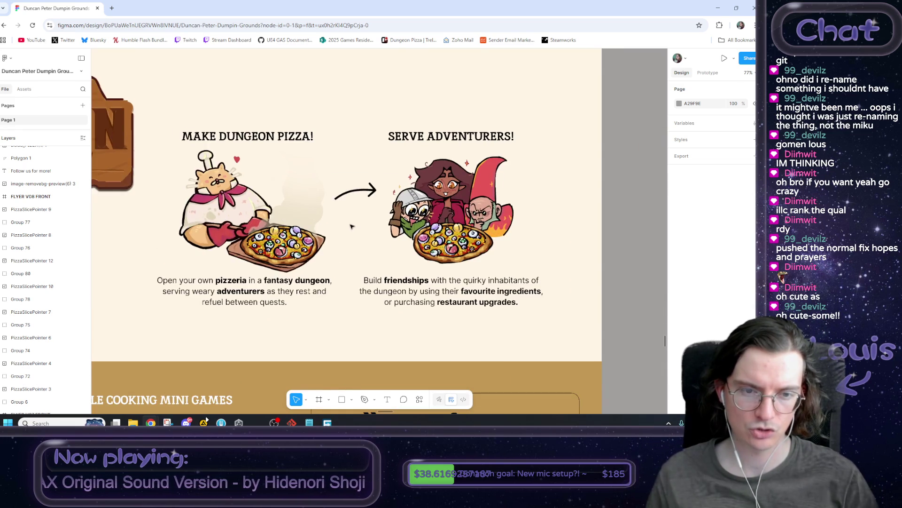
pyautogui.moveTo(640, 112)
pyautogui.mouseDown()
pyautogui.moveTo(151, 311)
pyautogui.moveTo(141, 343)
pyautogui.moveTo(162, 325)
pyautogui.moveTo(167, 331)
pyautogui.mouseUp()
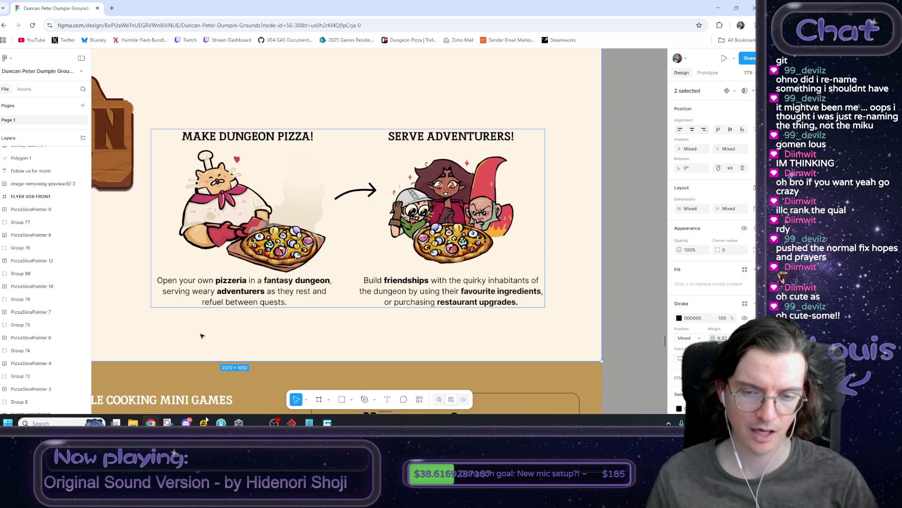
pyautogui.click(634, 284)
pyautogui.scroll(-5, 635, 283)
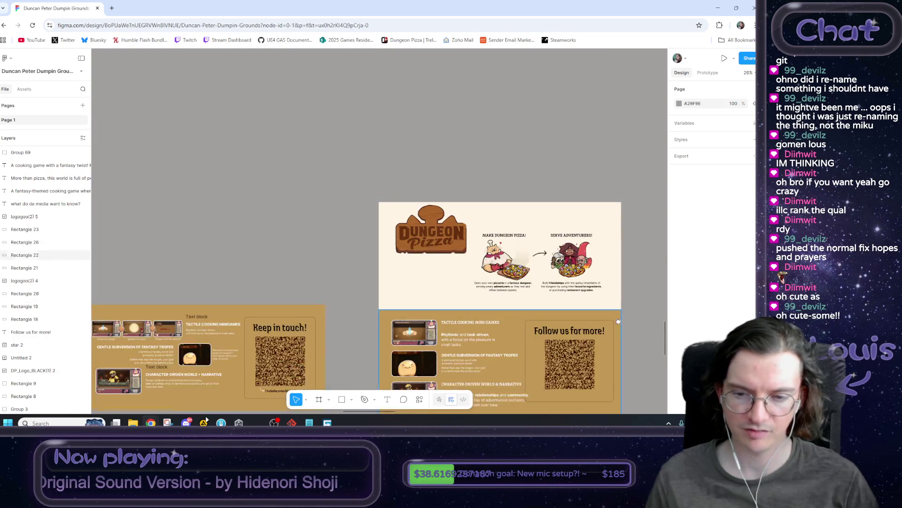
pyautogui.scroll(-3, 484, 217)
pyautogui.scroll(5, 493, 226)
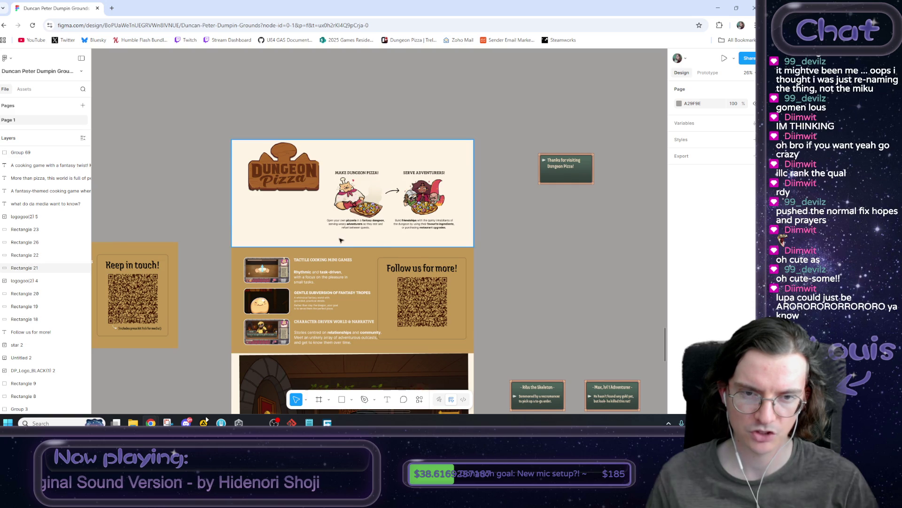
pyautogui.scroll(3, 353, 237)
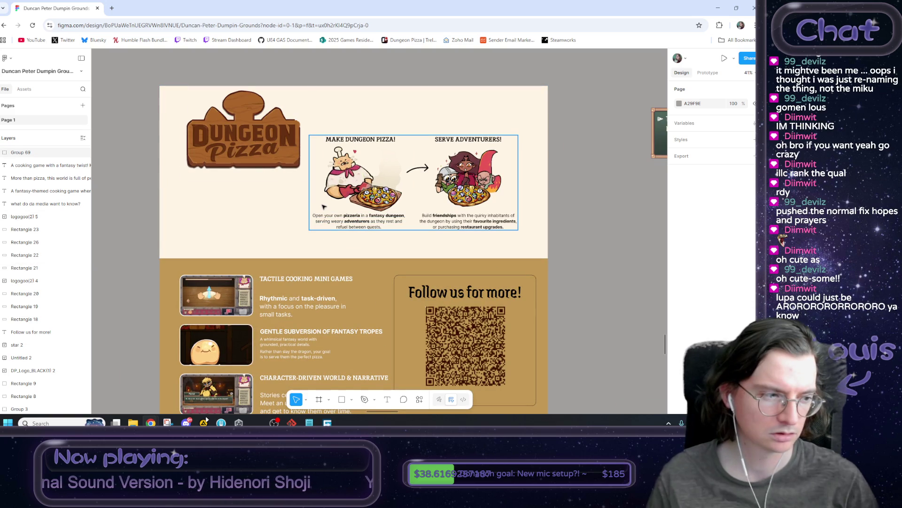
pyautogui.scroll(-3, 341, 217)
pyautogui.scroll(-3, 393, 328)
pyautogui.hscroll(3, 393, 328)
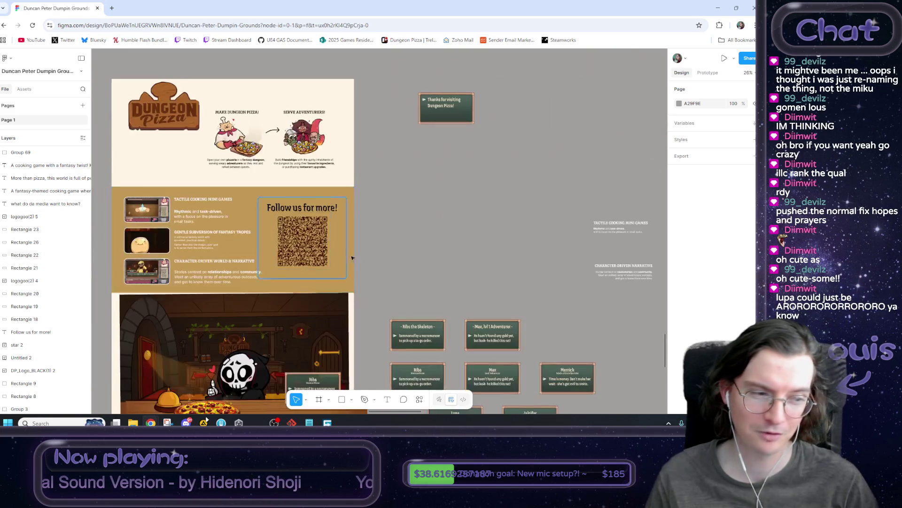
pyautogui.scroll(3, 393, 328)
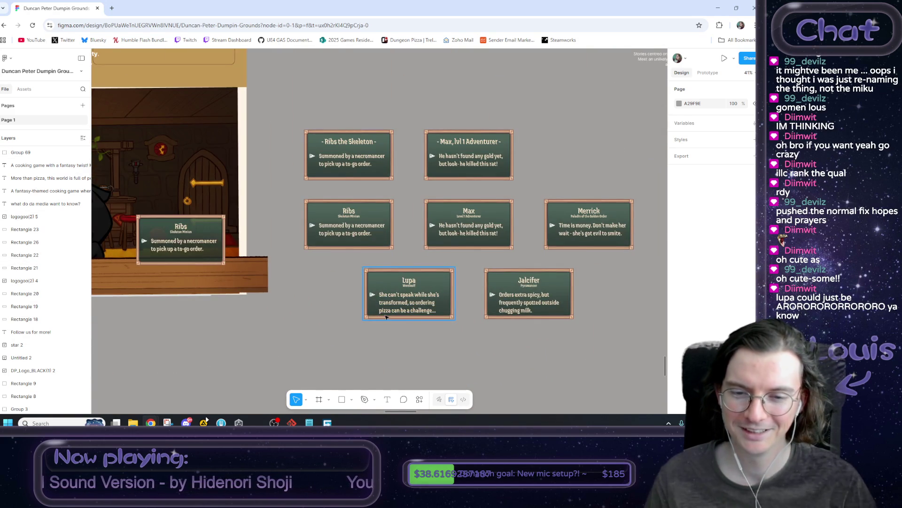
pyautogui.scroll(2, 377, 313)
pyautogui.scroll(2, 409, 319)
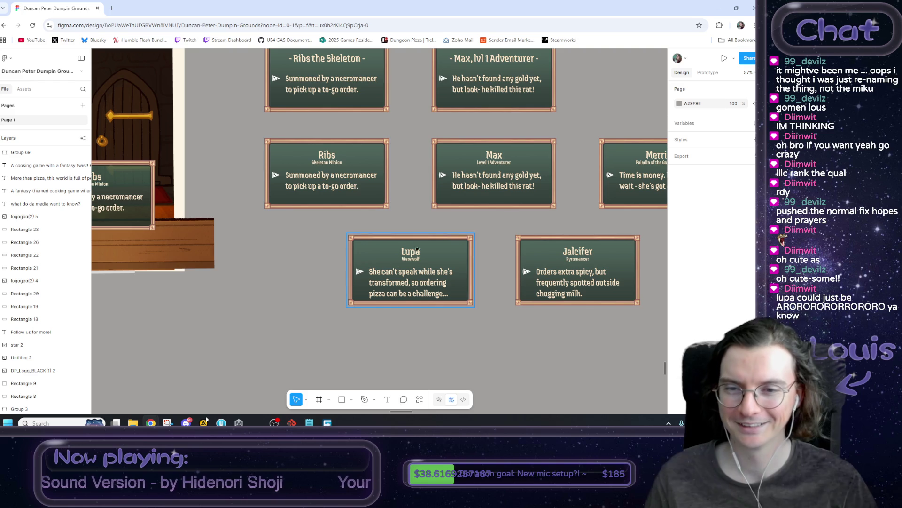
pyautogui.hscroll(4, 461, 249)
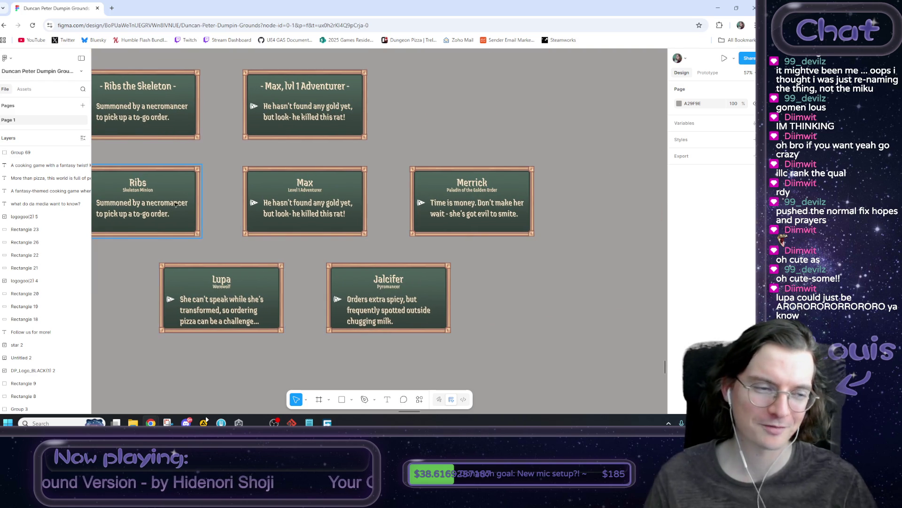
pyautogui.hscroll(-4, 386, 235)
pyautogui.hscroll(-1, 444, 282)
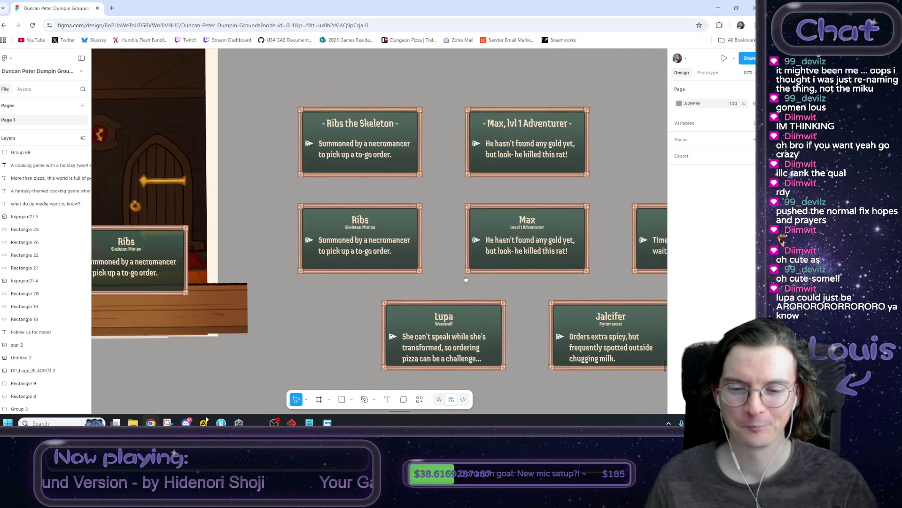
pyautogui.scroll(-3, 449, 305)
pyautogui.scroll(-1, 453, 326)
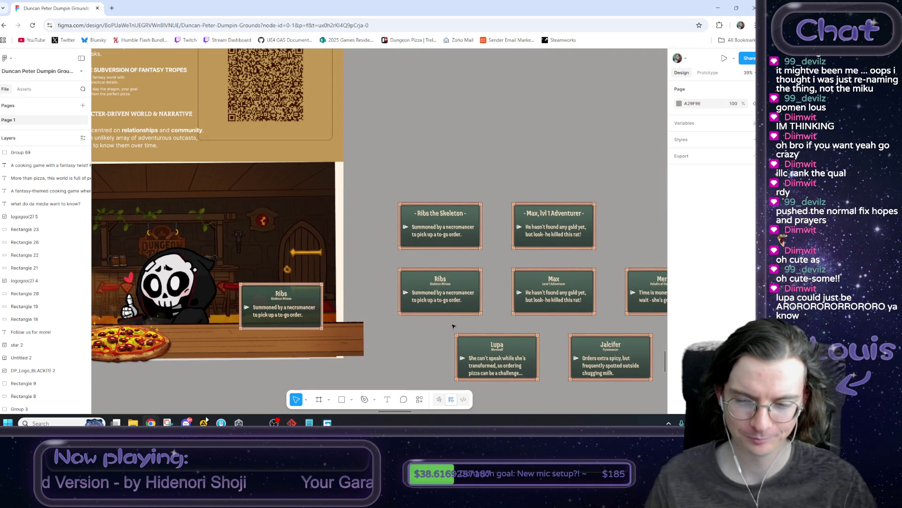
pyautogui.moveTo(459, 323); pyautogui.dragTo(356, 301)
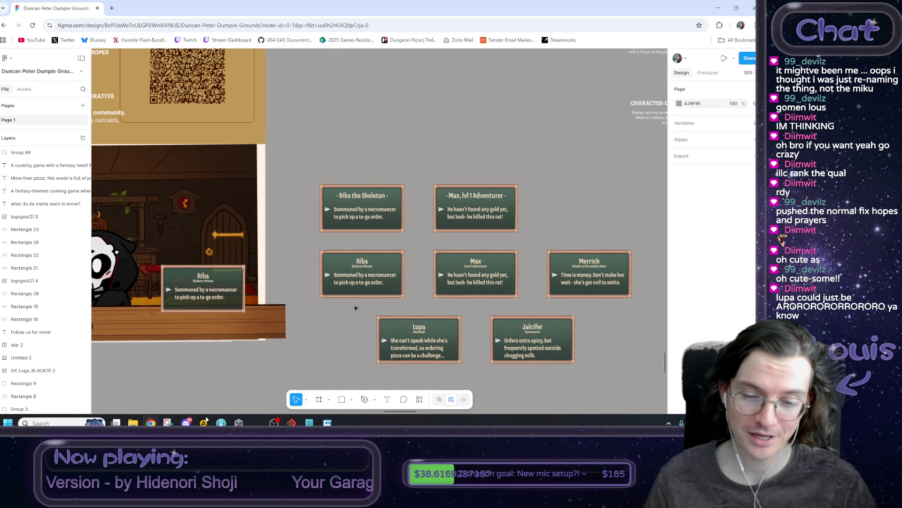
pyautogui.scroll(2, 400, 303)
pyautogui.hscroll(-3, 400, 303)
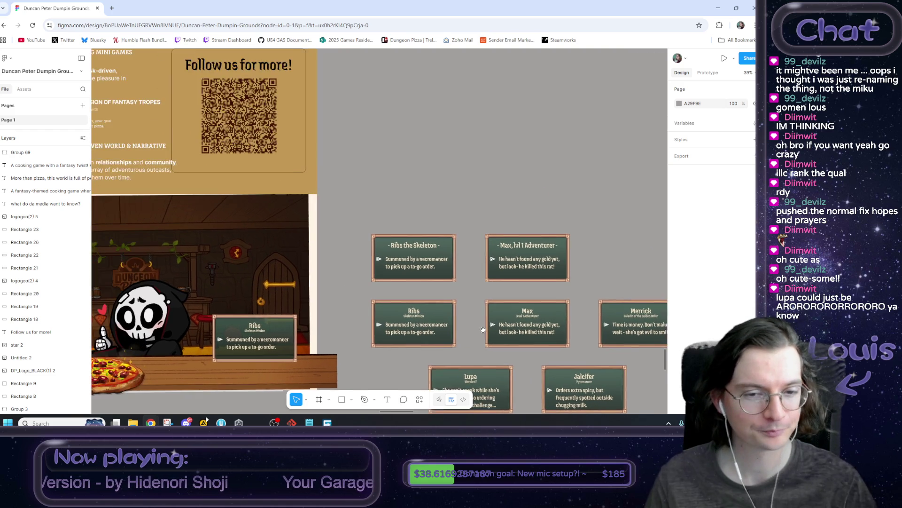
pyautogui.scroll(-3, 376, 320)
pyautogui.scroll(4, 567, 349)
pyautogui.hscroll(-10, 567, 349)
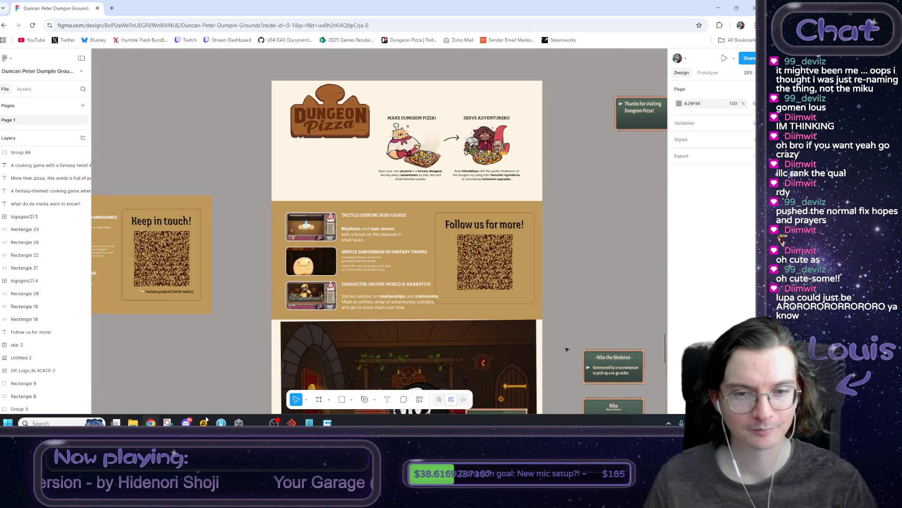
pyautogui.moveTo(564, 300); pyautogui.dragTo(493, 381)
pyautogui.scroll(-3, 281, 300)
pyautogui.moveTo(212, 201); pyautogui.dragTo(385, 284)
pyautogui.click(306, 218)
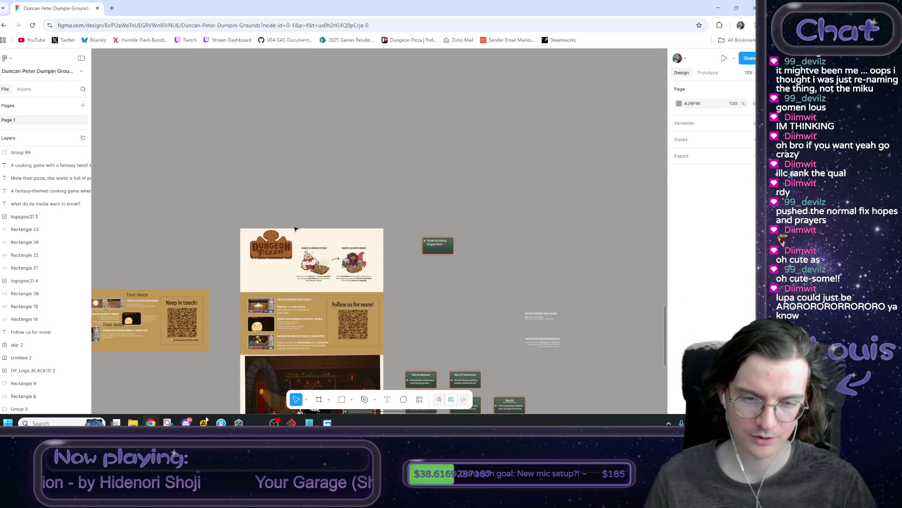
pyautogui.scroll(3, 248, 249)
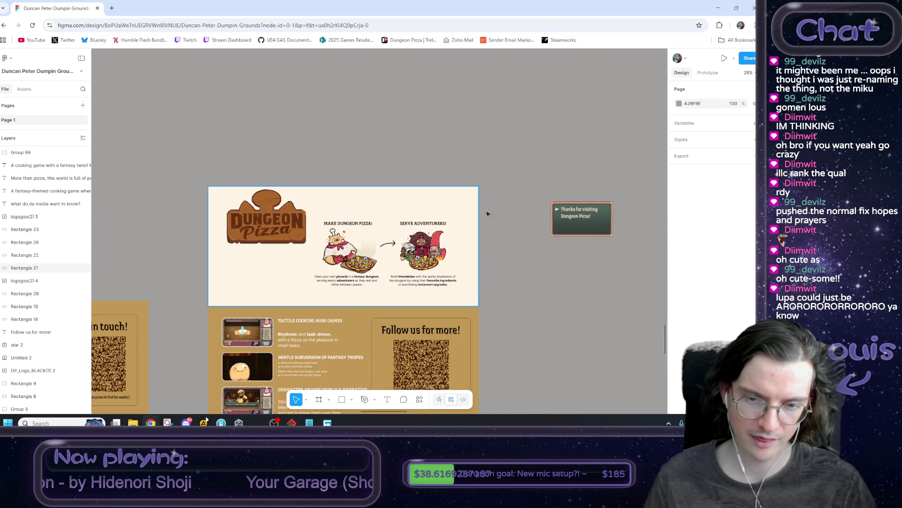
pyautogui.click(472, 219)
pyautogui.keyDown('shift'); pyautogui.click(426, 248); pyautogui.keyUp('shift')
pyautogui.scroll(-4, 475, 249)
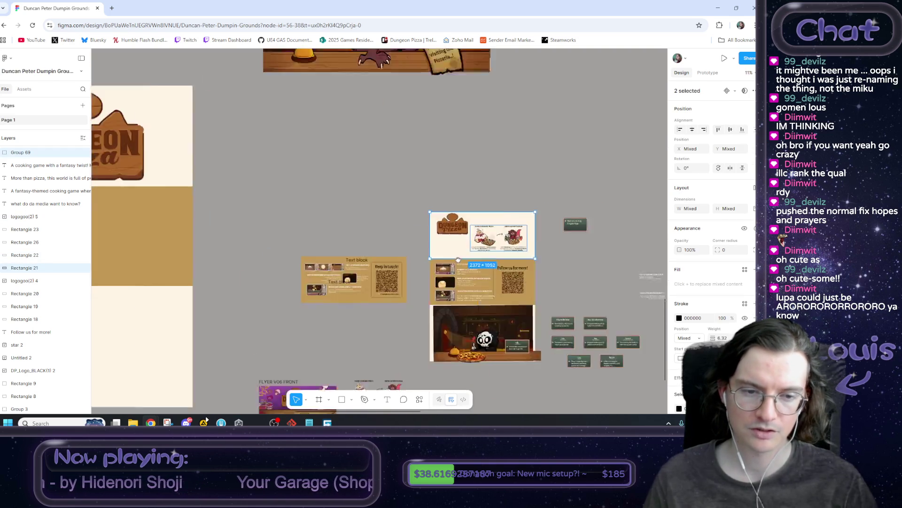
pyautogui.scroll(5, 492, 206)
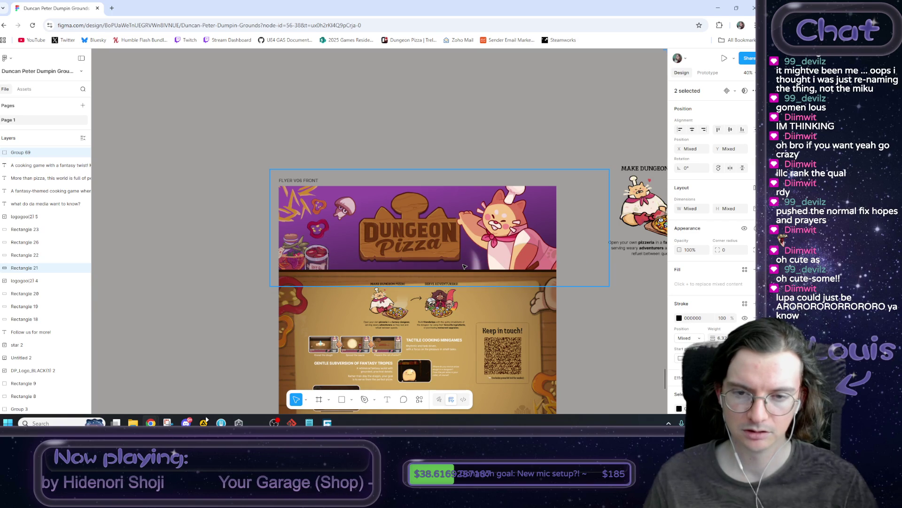
pyautogui.moveTo(408, 309)
pyautogui.mouseDown()
pyautogui.moveTo(480, 225)
pyautogui.moveTo(351, 226)
pyautogui.moveTo(469, 235)
pyautogui.mouseUp()
pyautogui.click(394, 234)
pyautogui.moveTo(394, 234); pyautogui.dragTo(324, 230)
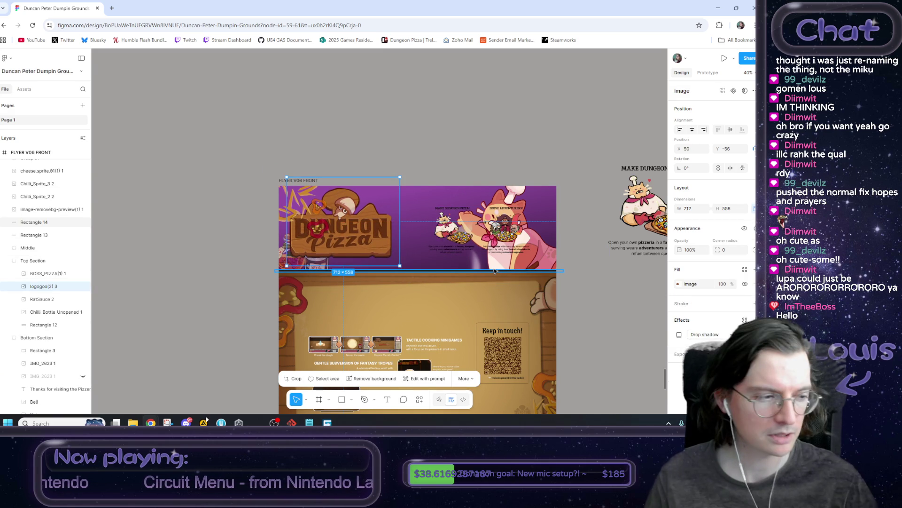
pyautogui.hotkey('ctrl', 'z')
pyautogui.hotkey('ctrl', 'z')
pyautogui.hotkey('ctrl', 'z')
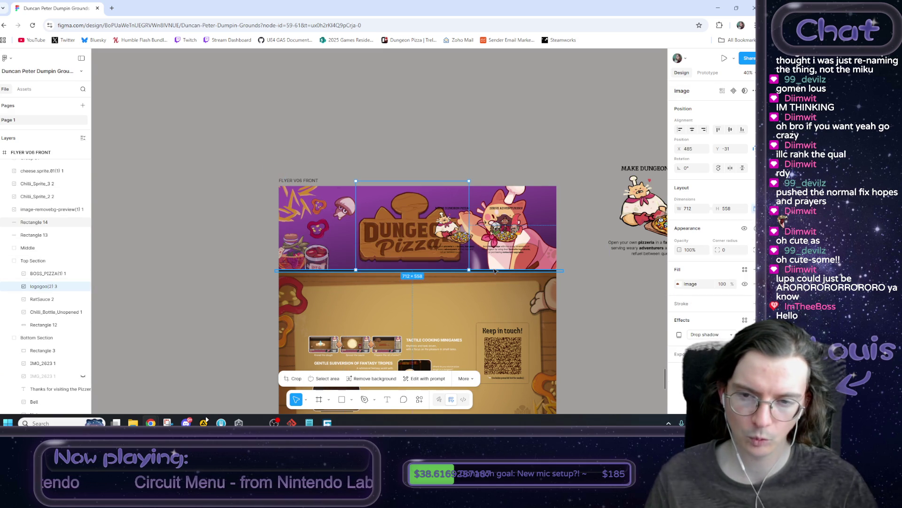
pyautogui.hotkey('ctrl', 'z')
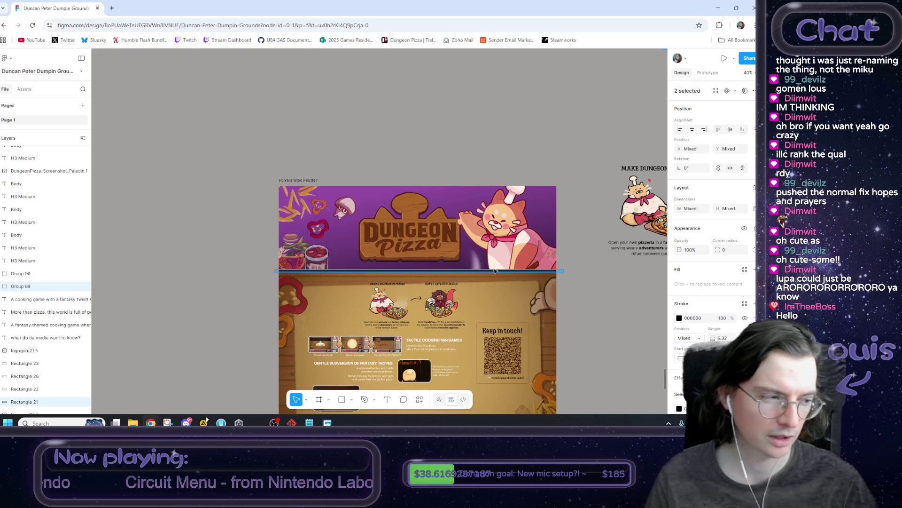
pyautogui.click(606, 314)
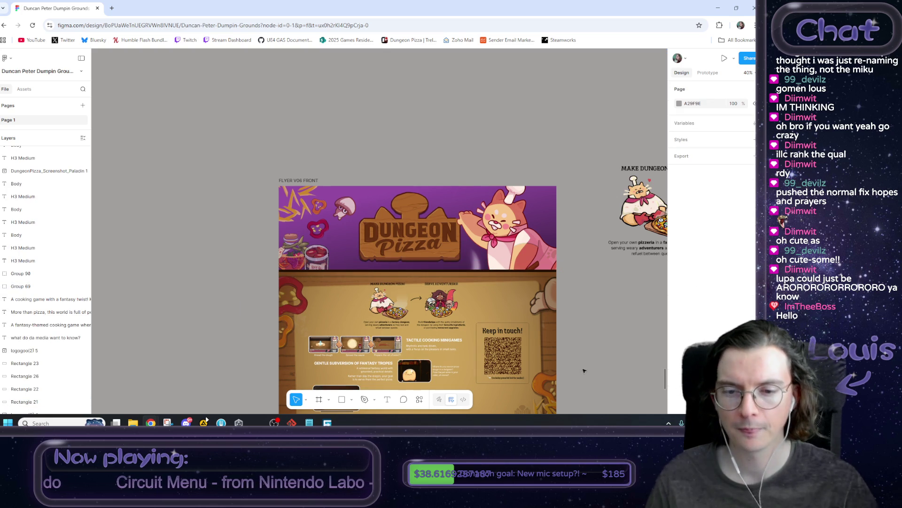
pyautogui.moveTo(583, 370); pyautogui.dragTo(547, 255)
pyautogui.scroll(-5, 547, 261)
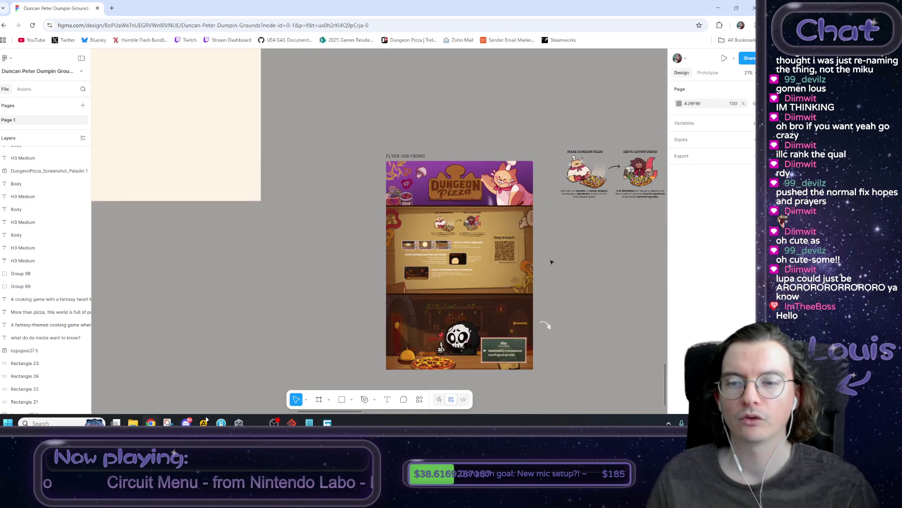
# Bring the Keep in touch flyer into view and trial-select its contents
pyautogui.moveTo(503, 229)
pyautogui.mouseDown()
pyautogui.moveTo(429, 258)
pyautogui.moveTo(397, 299)
pyautogui.mouseUp()
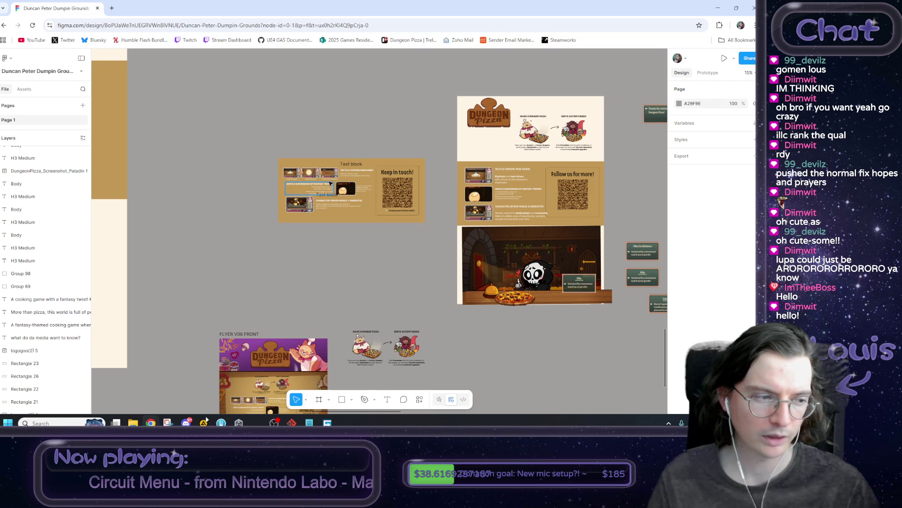
pyautogui.scroll(5, 333, 186)
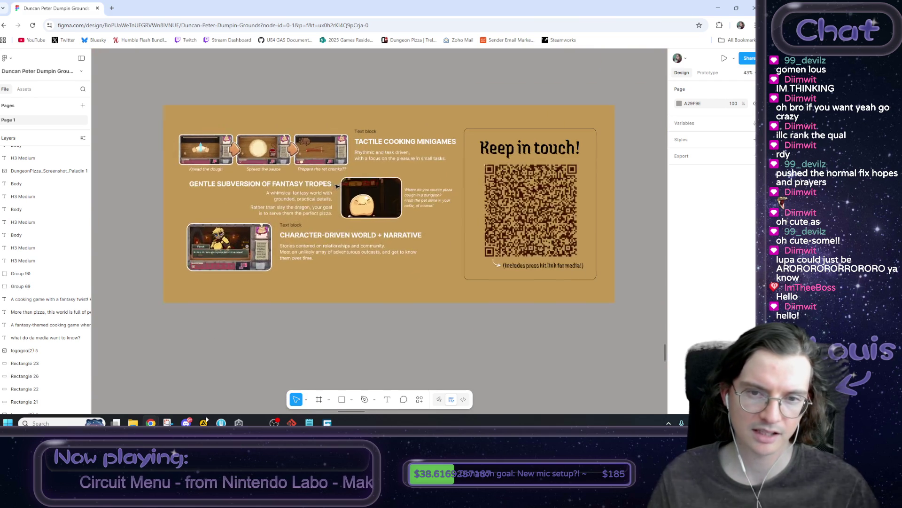
pyautogui.moveTo(372, 333); pyautogui.dragTo(352, 352)
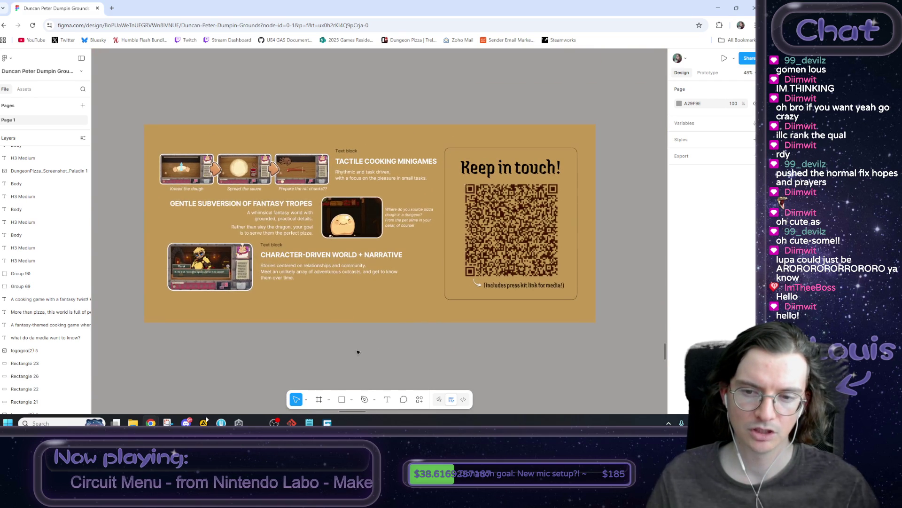
pyautogui.moveTo(177, 115); pyautogui.dragTo(413, 336)
pyautogui.click(395, 345)
pyautogui.hscroll(3, 488, 318)
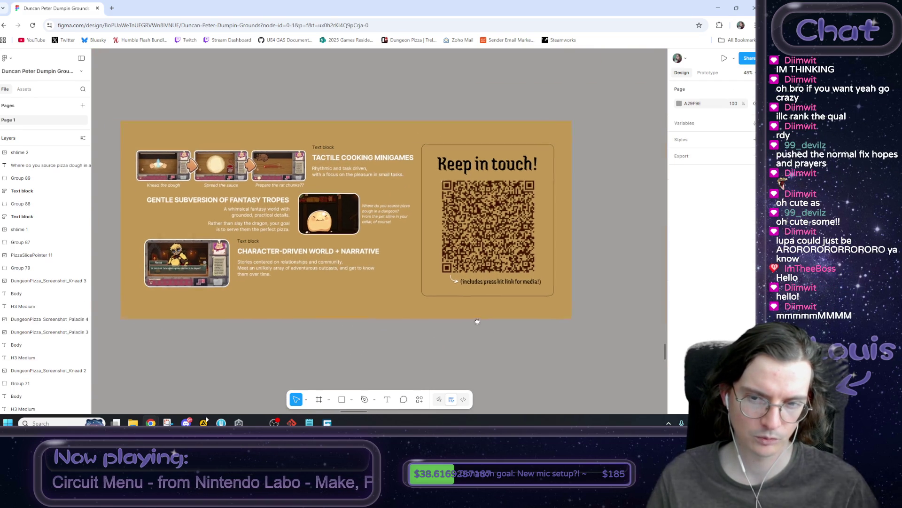
pyautogui.moveTo(568, 121); pyautogui.dragTo(416, 323)
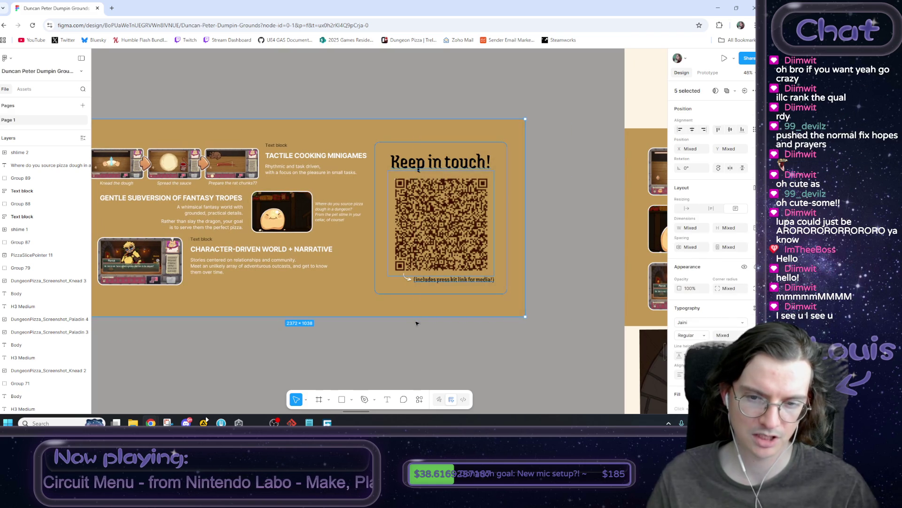
pyautogui.click(417, 323)
# Inspect the QR code image on the right flyer
pyautogui.hscroll(-2, 410, 322)
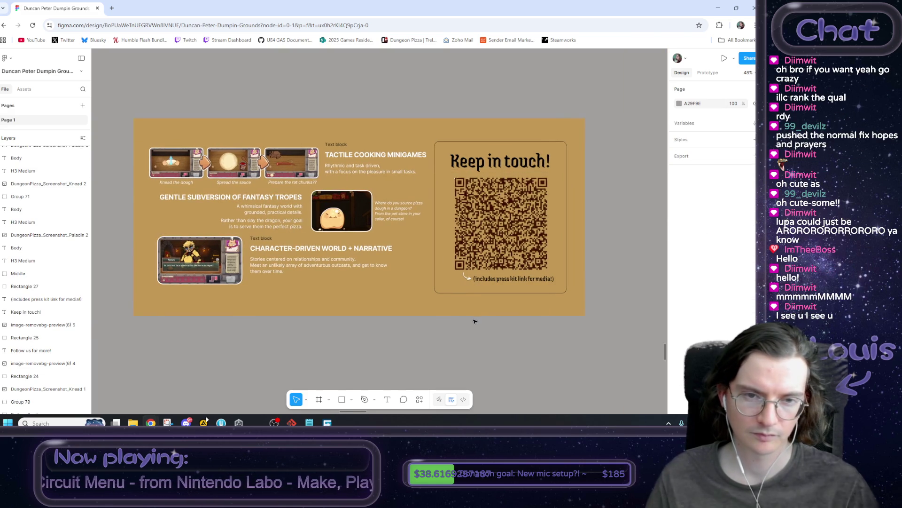
pyautogui.scroll(-3, 410, 322)
pyautogui.hscroll(5, 558, 281)
pyautogui.scroll(2, 276, 225)
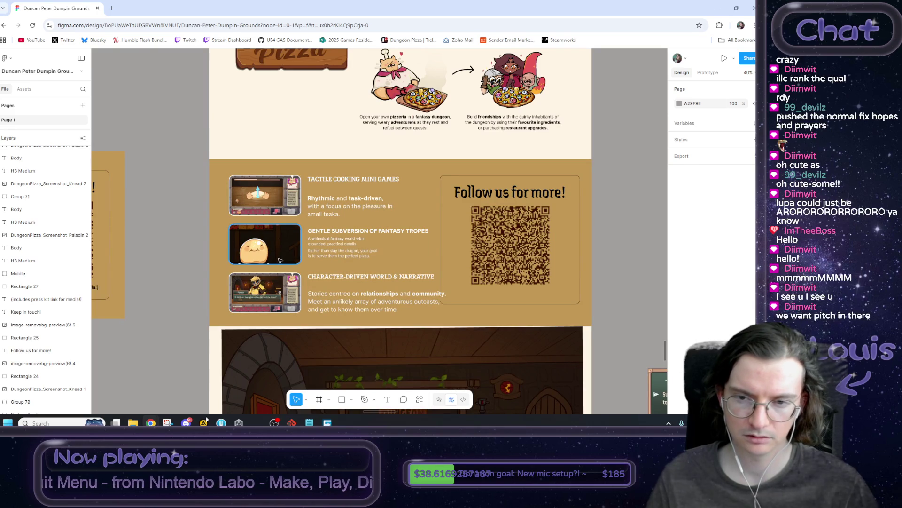
pyautogui.hscroll(-4, 506, 254)
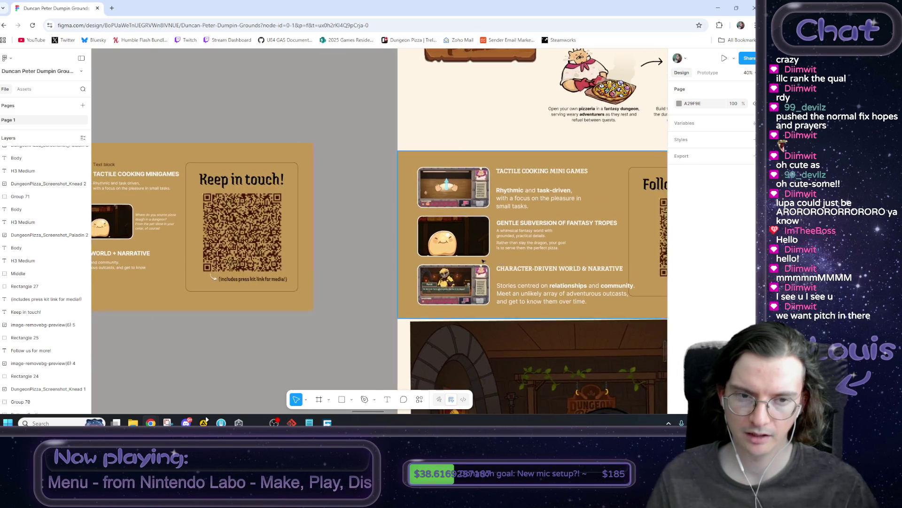
pyautogui.hscroll(4, 506, 253)
pyautogui.click(515, 202)
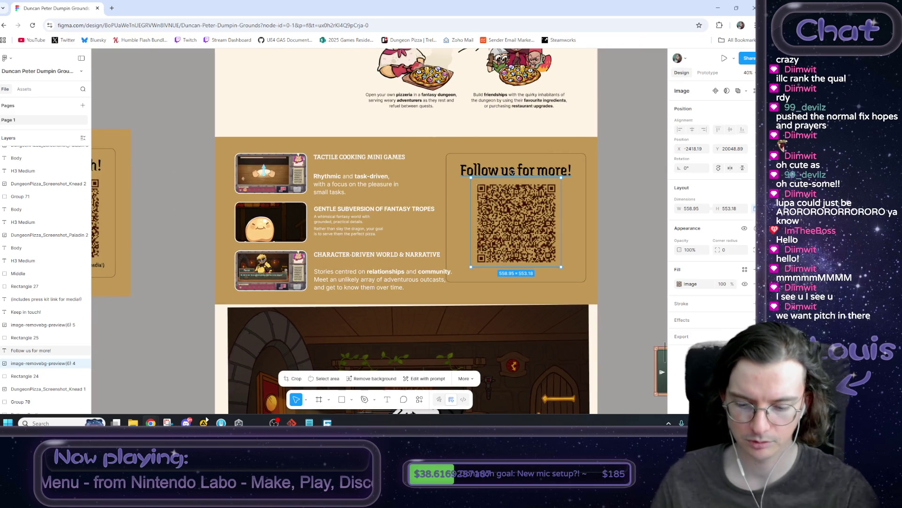
pyautogui.press('Escape')
pyautogui.hscroll(-4, 220, 259)
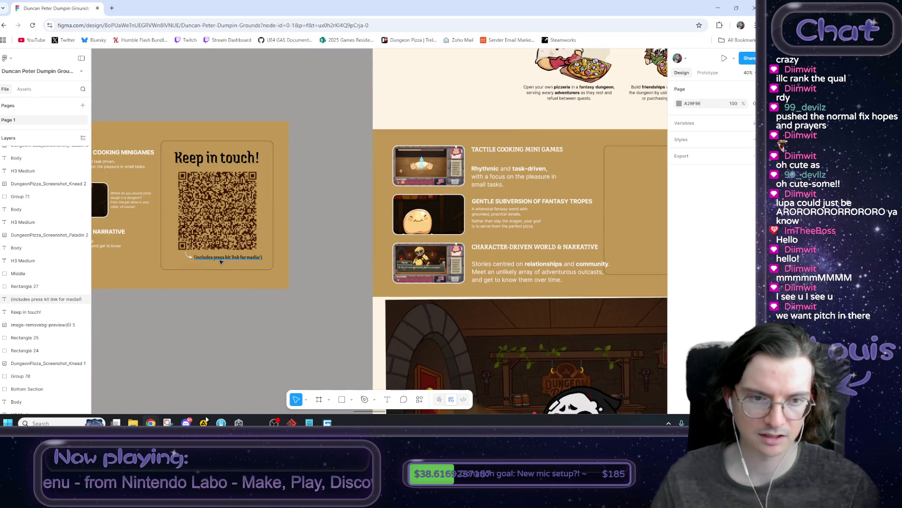
# Alt-drag a copy of the four-object Keep in touch QR card onto the right flyer
pyautogui.moveTo(192, 328)
pyautogui.mouseDown()
pyautogui.moveTo(282, 123)
pyautogui.moveTo(256, 143)
pyautogui.mouseUp()
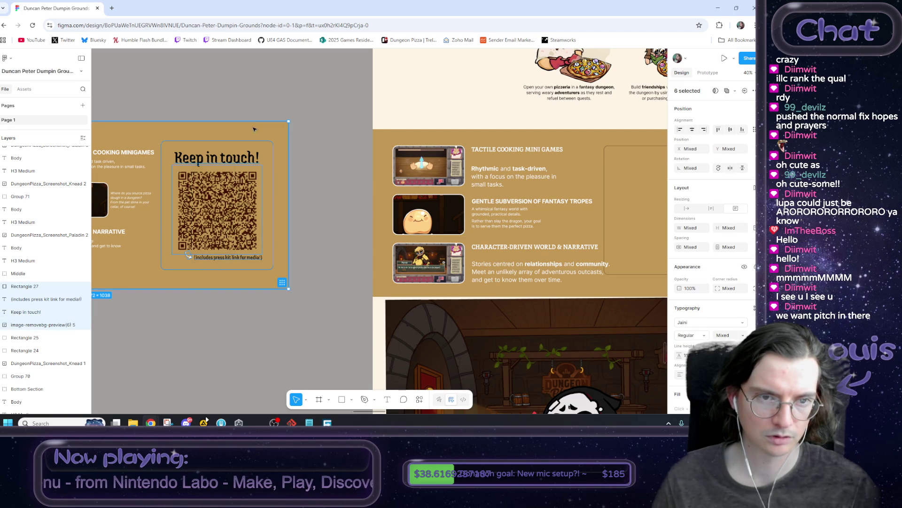
pyautogui.moveTo(289, 173); pyautogui.dragTo(301, 220)
pyautogui.moveTo(237, 227)
pyautogui.mouseDown()
pyautogui.moveTo(620, 247)
pyautogui.moveTo(406, 243)
pyautogui.moveTo(465, 226)
pyautogui.mouseUp()
pyautogui.click(572, 244)
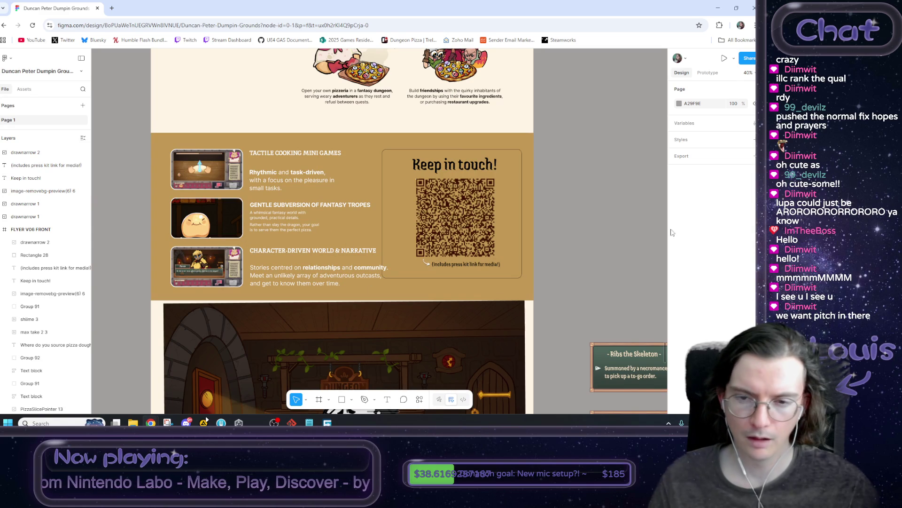
pyautogui.click(381, 219)
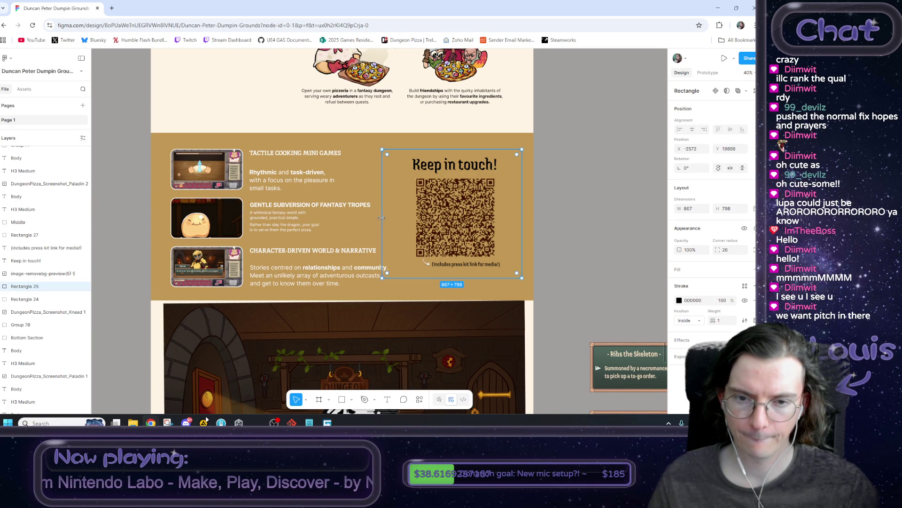
pyautogui.click(558, 232)
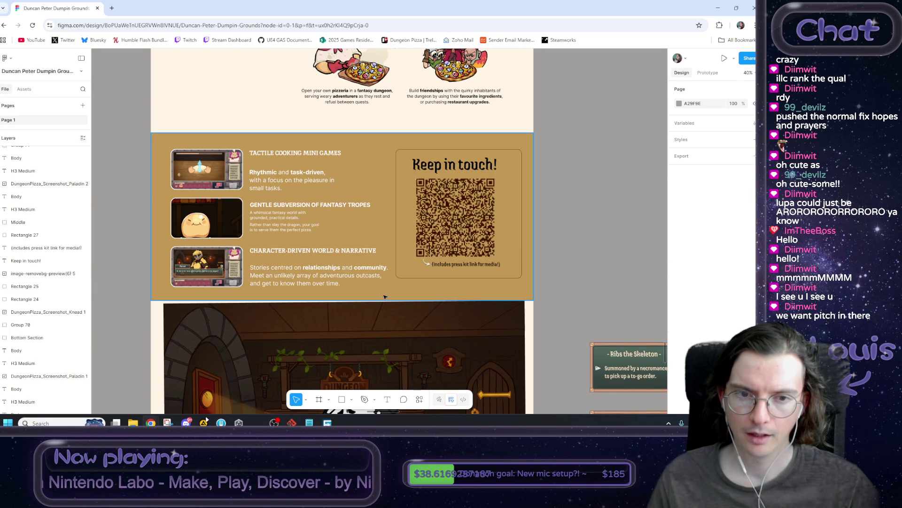
pyautogui.scroll(-3, 476, 284)
pyautogui.scroll(-3, 390, 253)
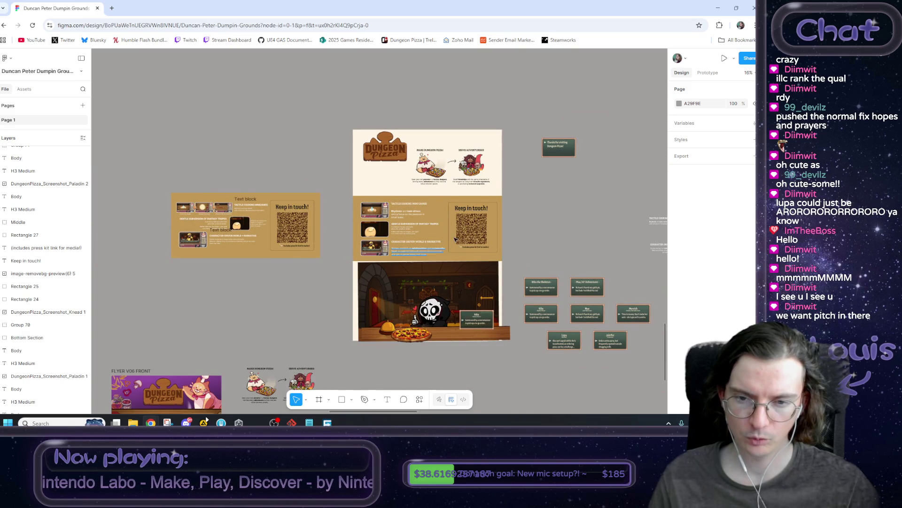
pyautogui.hscroll(-3, 376, 225)
# Survey the flyers, selecting the left flyer's contents and the Dungeon Pizza logo header
pyautogui.moveTo(202, 182)
pyautogui.mouseDown()
pyautogui.moveTo(372, 273)
pyautogui.moveTo(363, 248)
pyautogui.moveTo(383, 249)
pyautogui.moveTo(365, 249)
pyautogui.mouseUp()
pyautogui.click(349, 289)
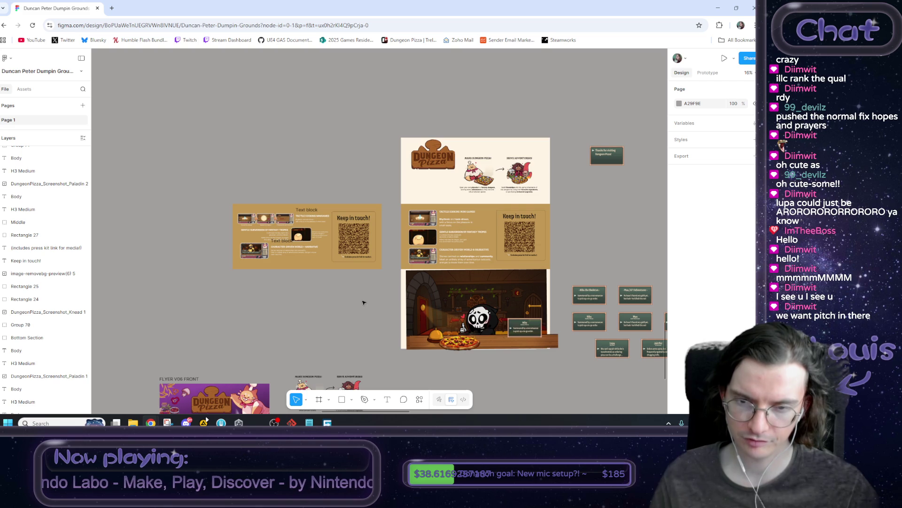
pyautogui.scroll(-5, 361, 301)
pyautogui.moveTo(361, 300); pyautogui.dragTo(549, 295)
pyautogui.click(431, 164)
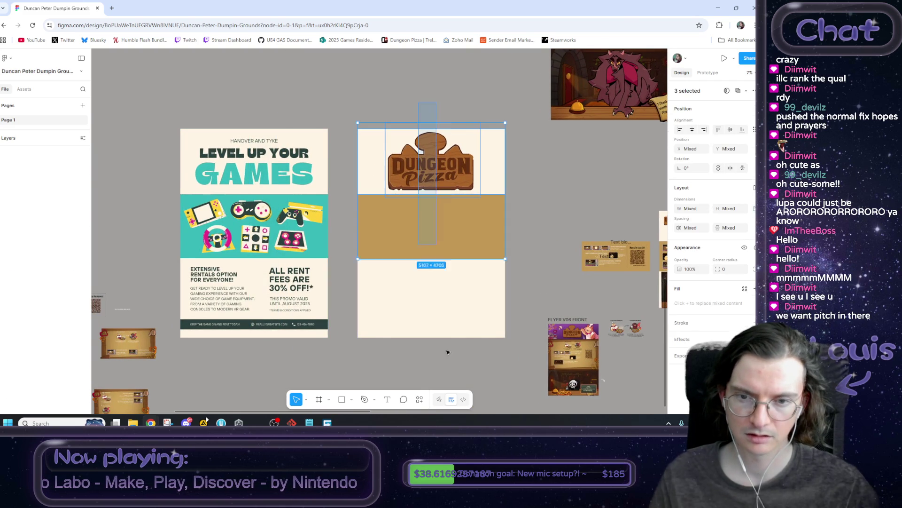
pyautogui.click(544, 264)
pyautogui.moveTo(544, 264); pyautogui.dragTo(251, 224)
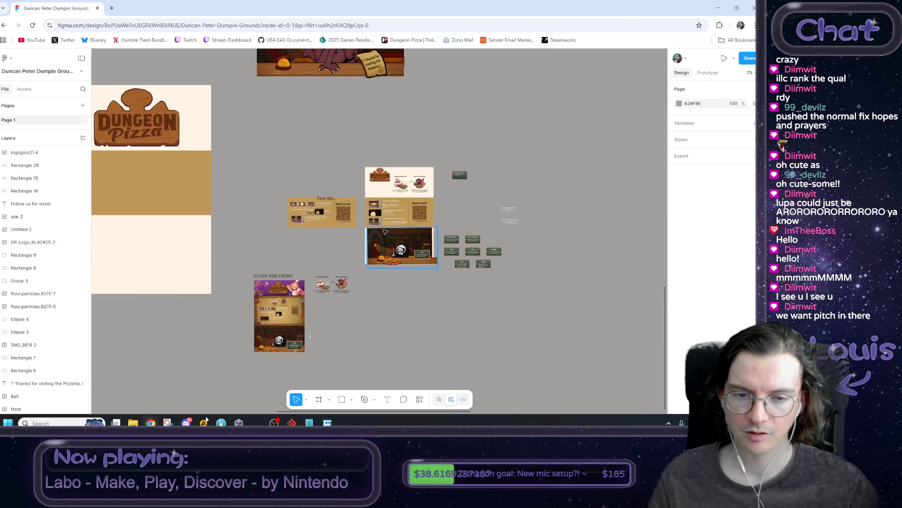
# Zoom in on FLYER V06 FRONT and place the smaller Make Dungeon Pizza card copy beside it
pyautogui.scroll(5, 317, 292)
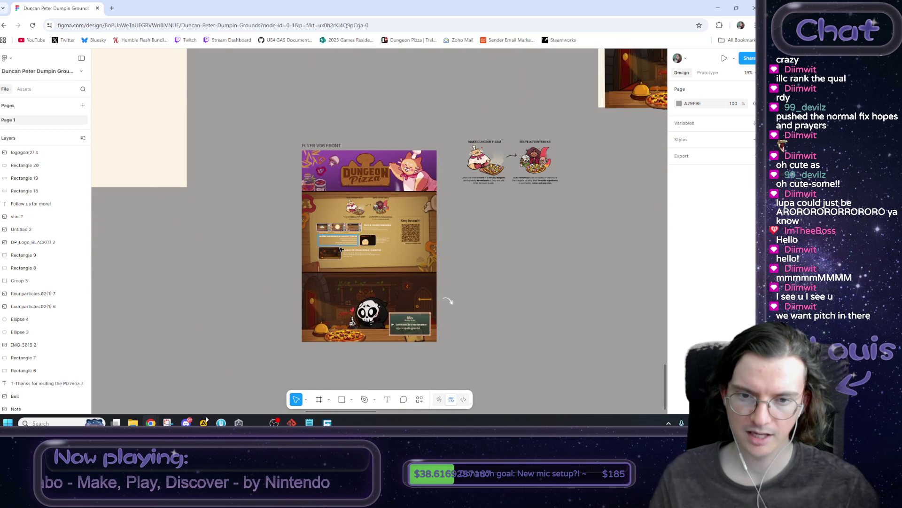
pyautogui.moveTo(443, 283); pyautogui.dragTo(305, 362)
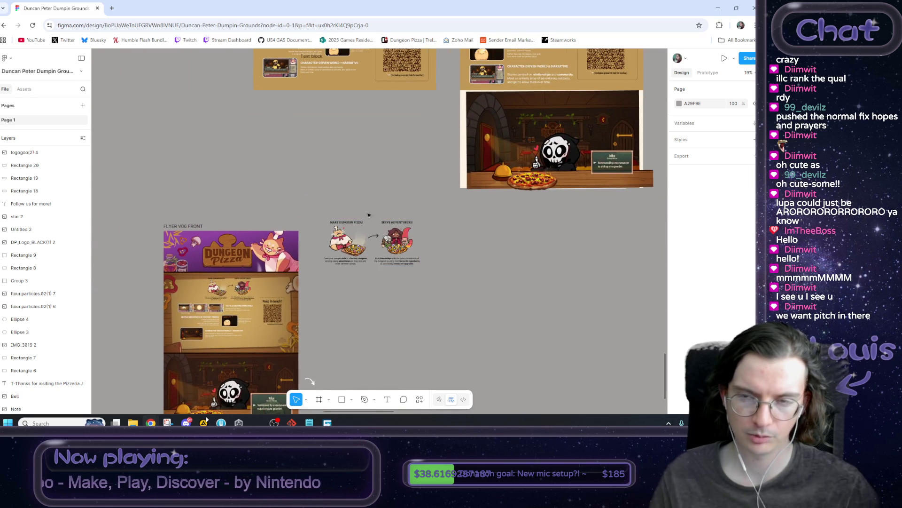
pyautogui.scroll(5, 372, 208)
pyautogui.hscroll(3, 372, 208)
pyautogui.scroll(-6, 437, 227)
pyautogui.hscroll(-5, 436, 227)
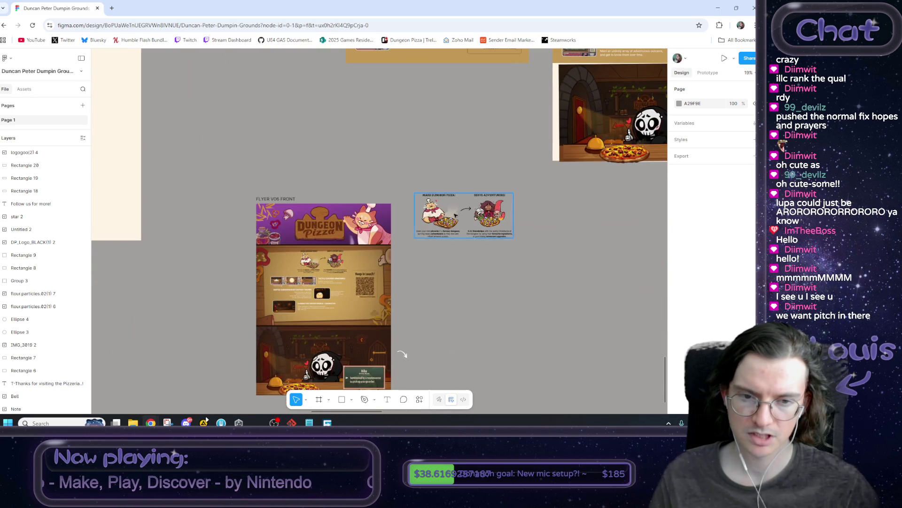
pyautogui.scroll(-1, 410, 323)
pyautogui.scroll(3, 341, 221)
pyautogui.hotkey('ctrl', 'z')
pyautogui.hotkey('ctrl', 'z')
# Select the Middle group of FLYER V06 FRONT and shorten it from its top edge
pyautogui.moveTo(286, 260); pyautogui.dragTo(300, 267)
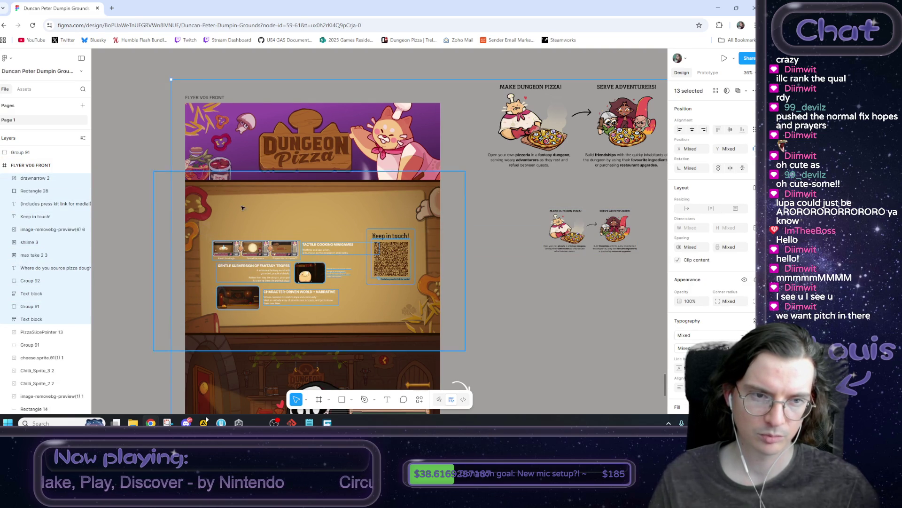
pyautogui.click(178, 188)
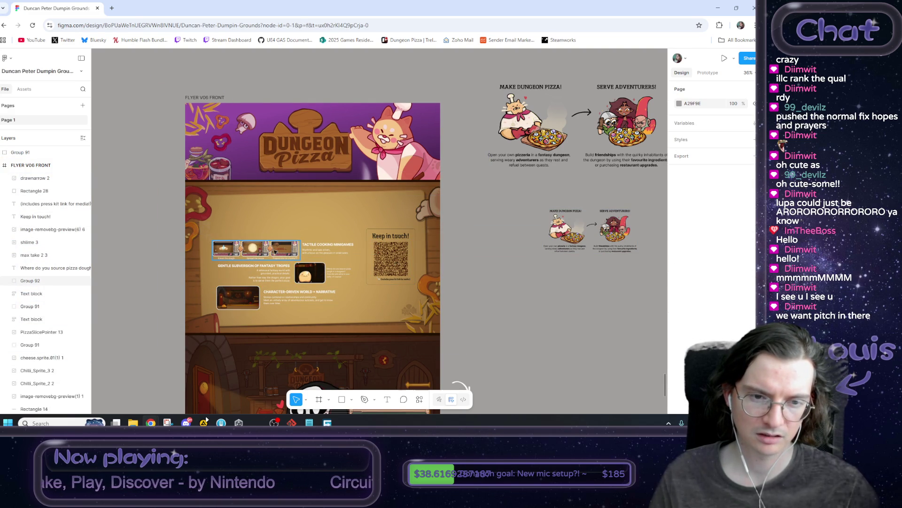
pyautogui.hotkey('ctrl', 'a')
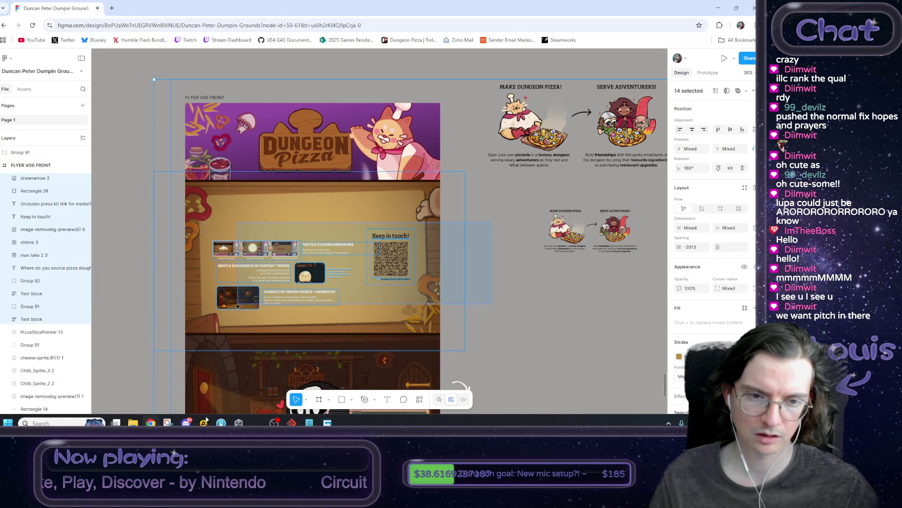
pyautogui.click(497, 214)
pyautogui.click(357, 197)
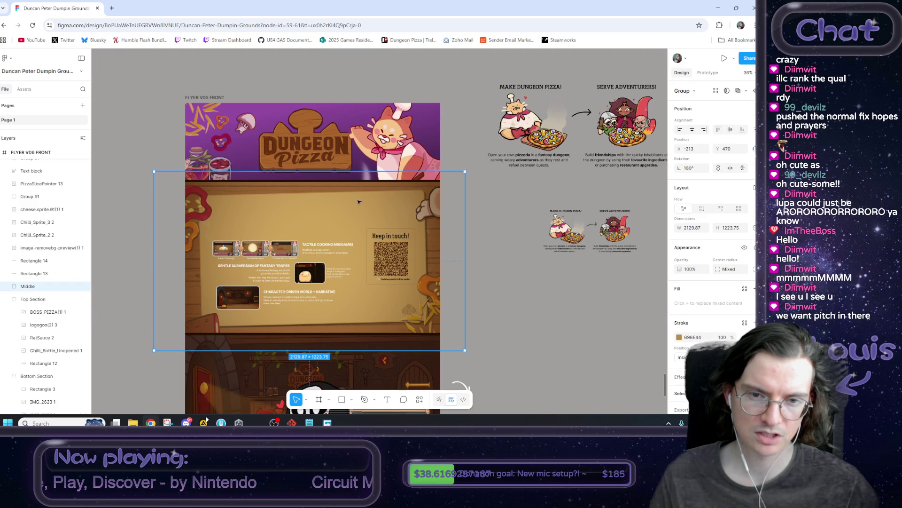
pyautogui.moveTo(353, 181)
pyautogui.mouseDown()
pyautogui.moveTo(353, 205)
pyautogui.moveTo(410, 211)
pyautogui.mouseUp()
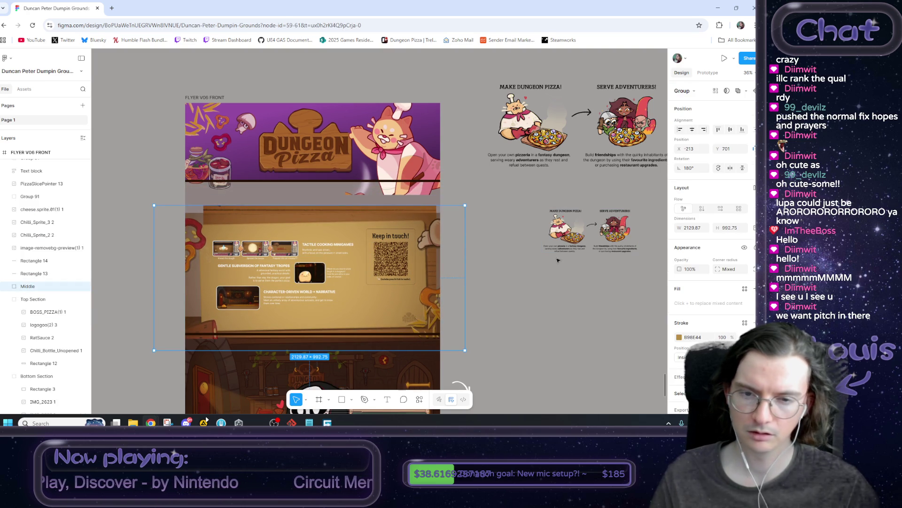
# Move the small Dungeon Pizza card (Group 91) to the top of the flyer's middle section
pyautogui.moveTo(611, 240)
pyautogui.mouseDown()
pyautogui.moveTo(331, 170)
pyautogui.moveTo(325, 150)
pyautogui.moveTo(367, 149)
pyautogui.moveTo(282, 151)
pyautogui.moveTo(357, 207)
pyautogui.moveTo(367, 188)
pyautogui.moveTo(282, 160)
pyautogui.moveTo(578, 266)
pyautogui.mouseUp()
pyautogui.click(541, 314)
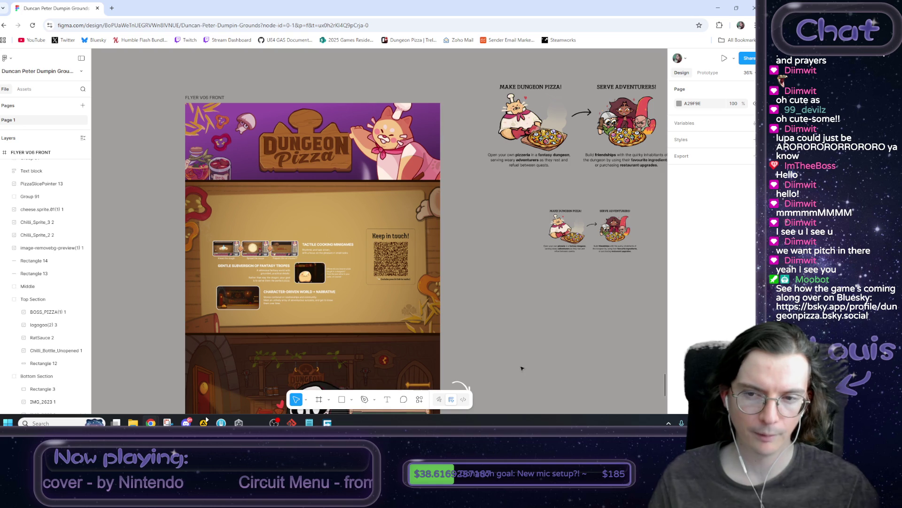
pyautogui.scroll(-3, 423, 329)
pyautogui.click(326, 298)
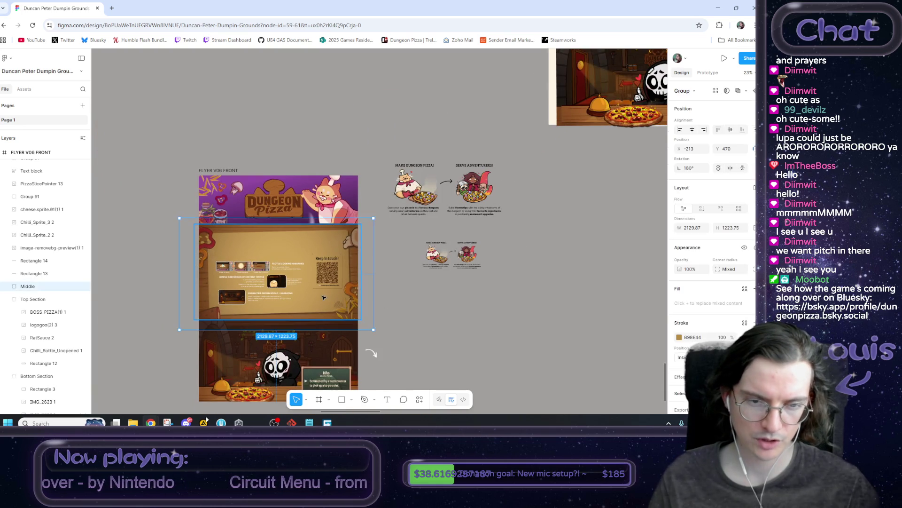
pyautogui.hotkey('ctrl', 'a')
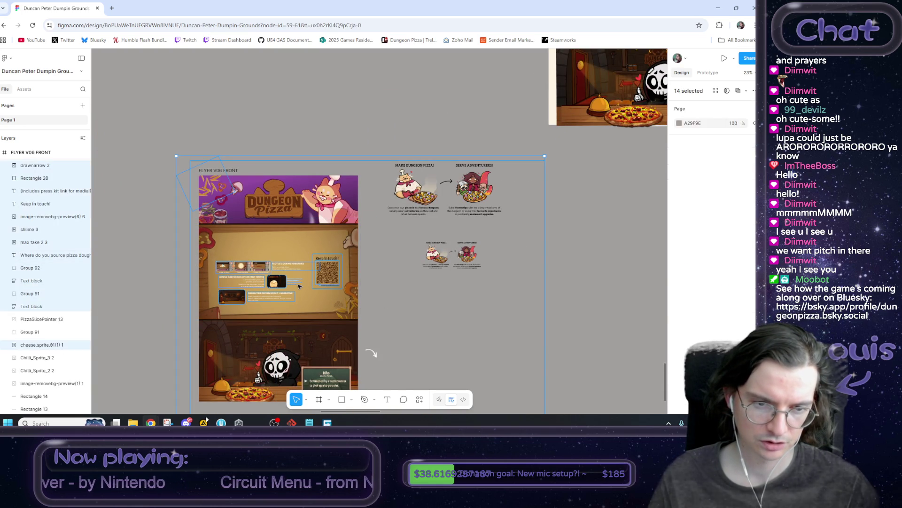
pyautogui.hotkey('ctrl', 'z')
pyautogui.hotkey('ctrl', 'z')
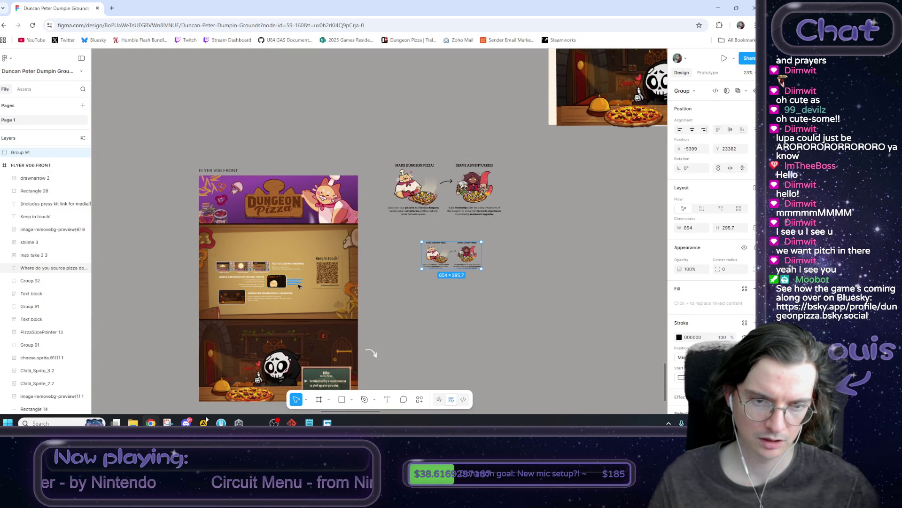
pyautogui.hotkey('ctrl', 'z')
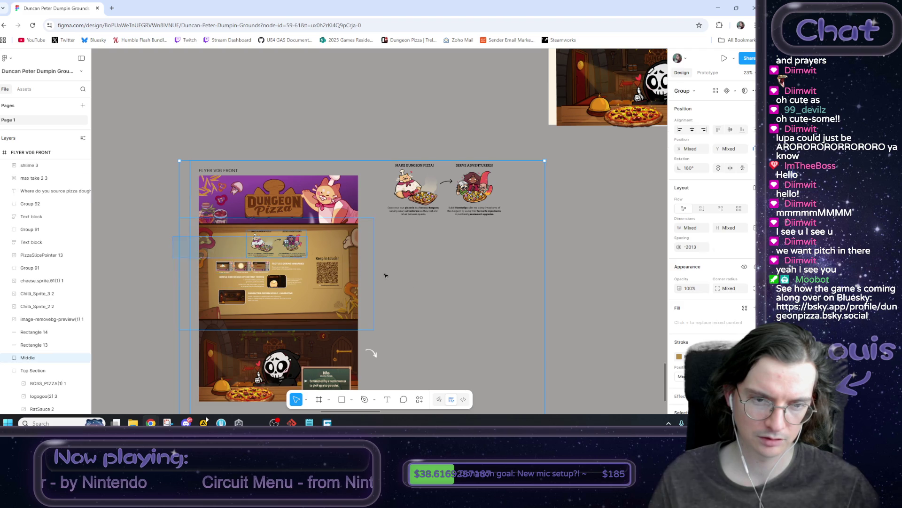
pyautogui.click(433, 314)
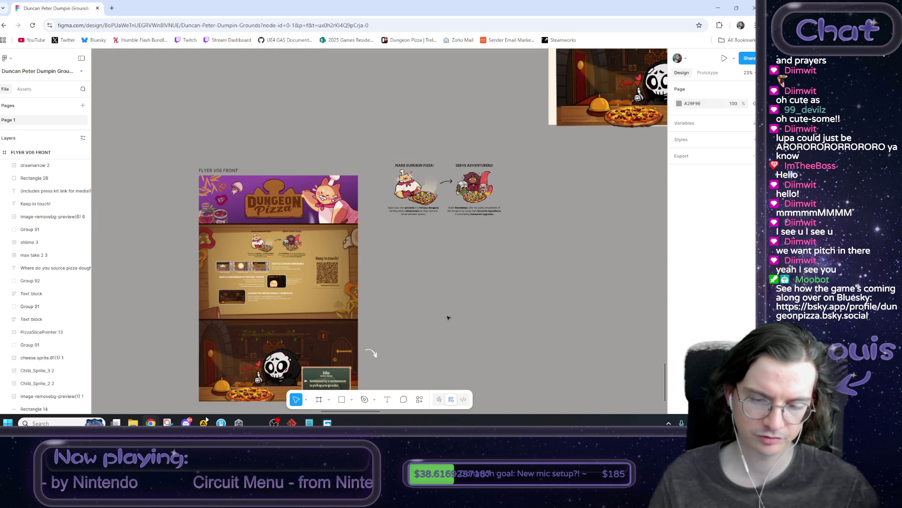
# Pan and zoom across the Figma canvas to review flyer fronts V06, V07 and V08
pyautogui.scroll(-3, 448, 230)
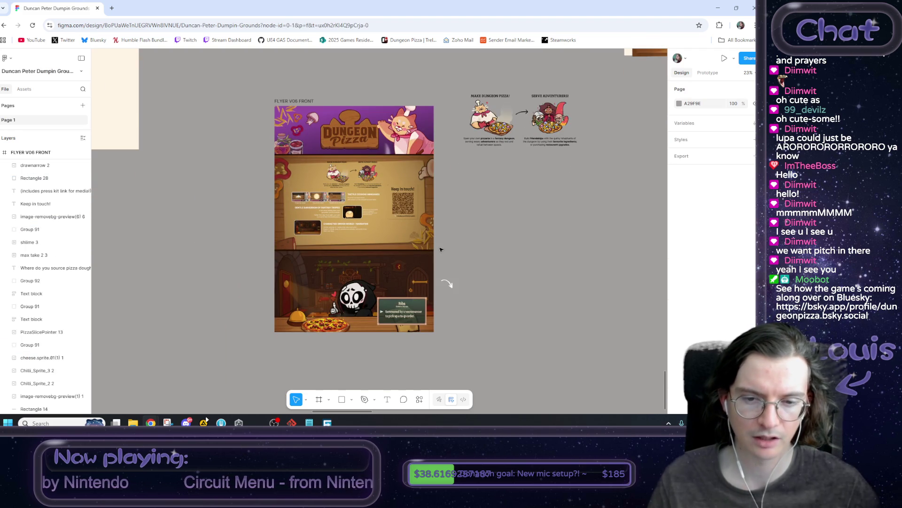
pyautogui.scroll(1, 450, 237)
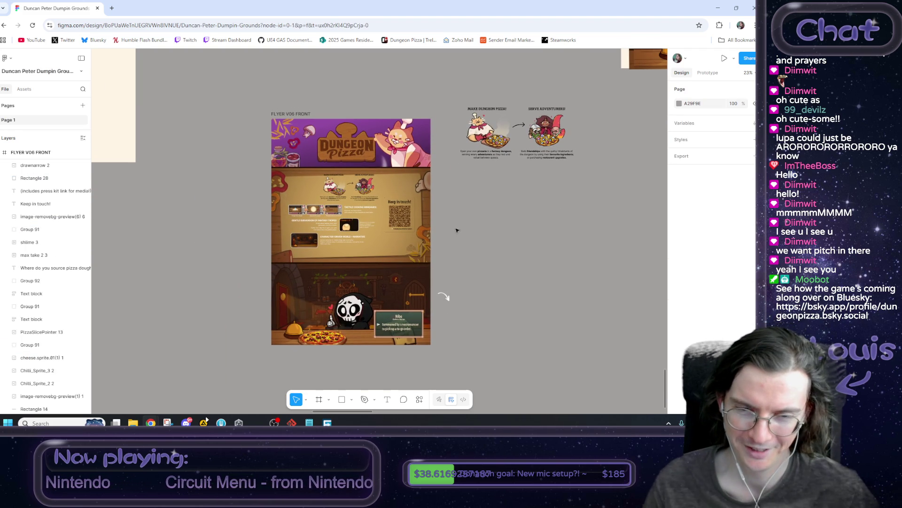
pyautogui.scroll(-5, 451, 249)
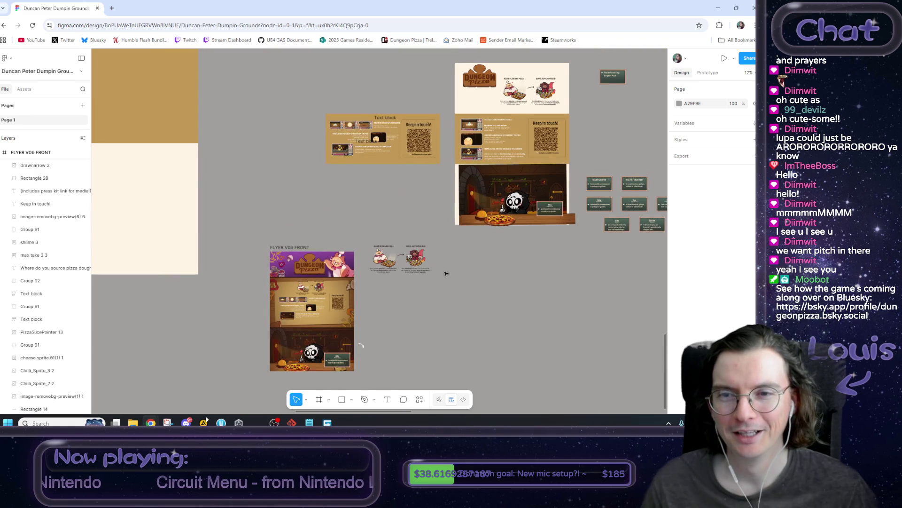
pyautogui.scroll(-10, 447, 272)
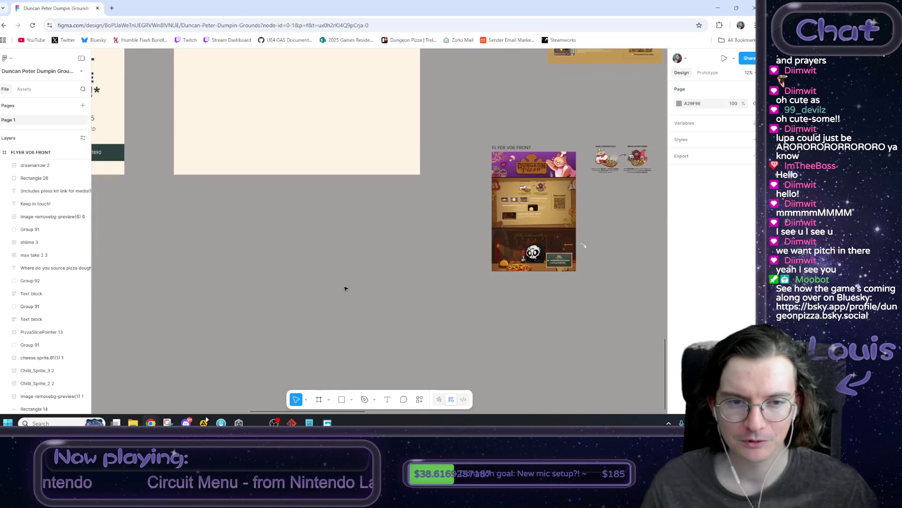
pyautogui.hscroll(-5, 404, 290)
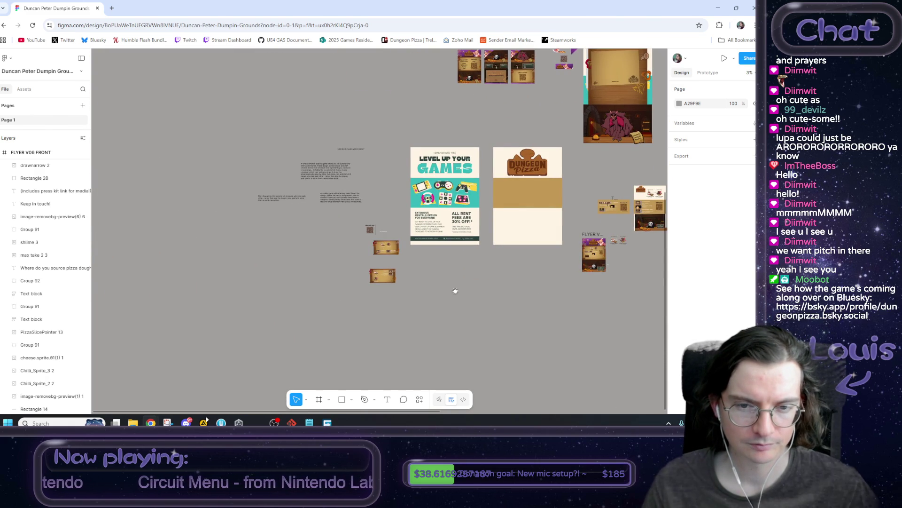
pyautogui.scroll(15, 413, 296)
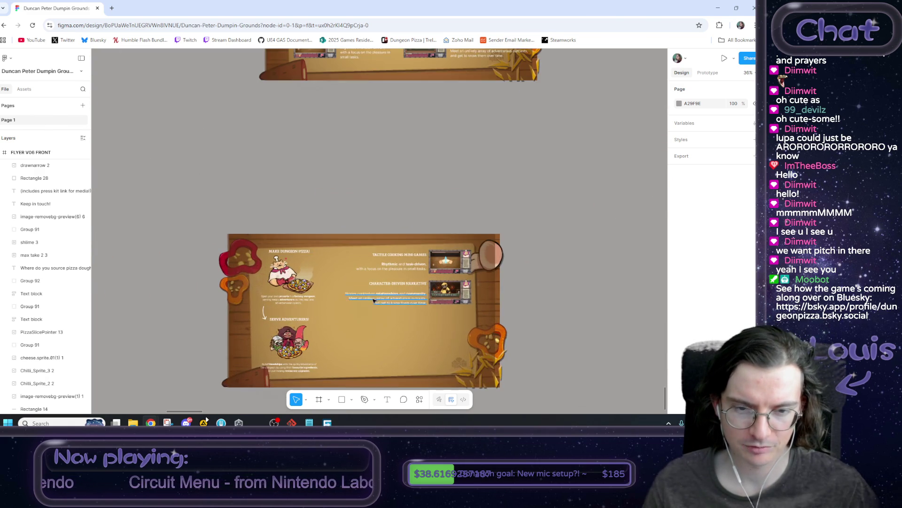
pyautogui.scroll(-3, 404, 298)
pyautogui.hscroll(2, 404, 298)
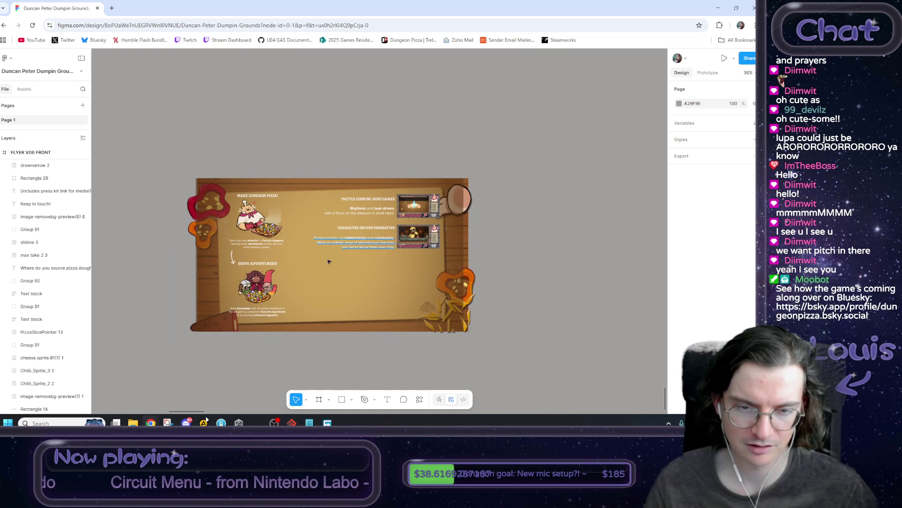
pyautogui.scroll(5, 427, 256)
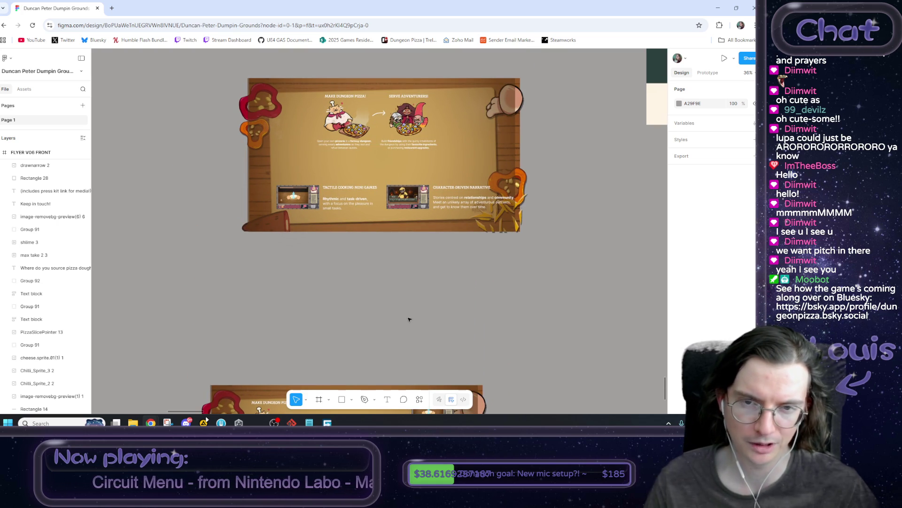
pyautogui.scroll(-3, 421, 308)
pyautogui.scroll(-3, 399, 218)
pyautogui.scroll(-5, 488, 209)
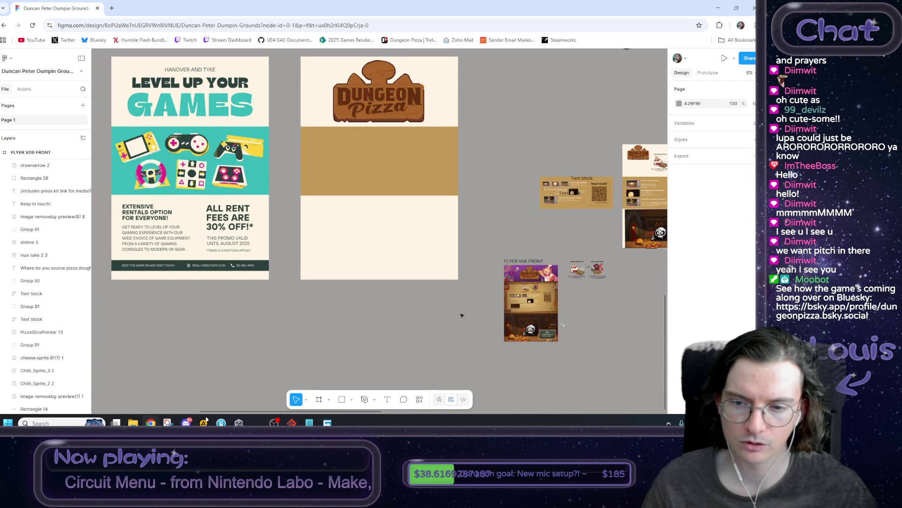
pyautogui.scroll(10, 329, 311)
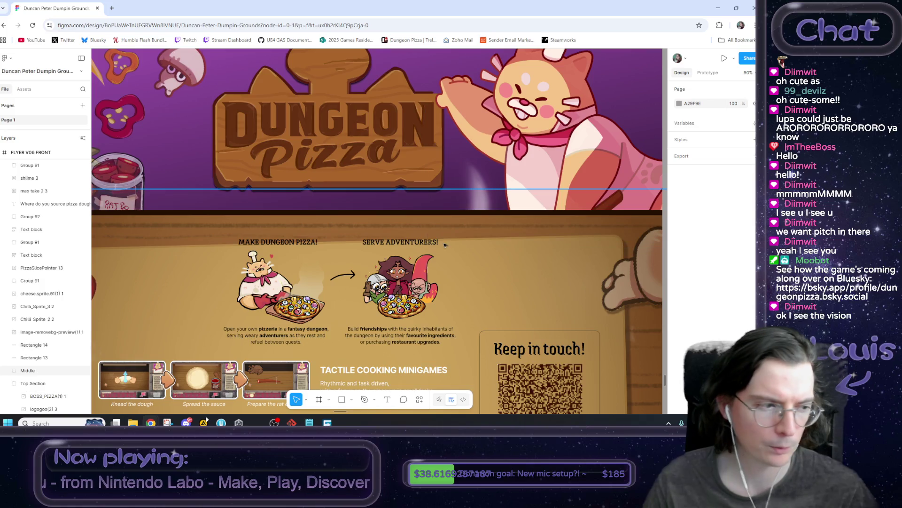
pyautogui.scroll(-5, 445, 245)
pyautogui.hscroll(5, 382, 216)
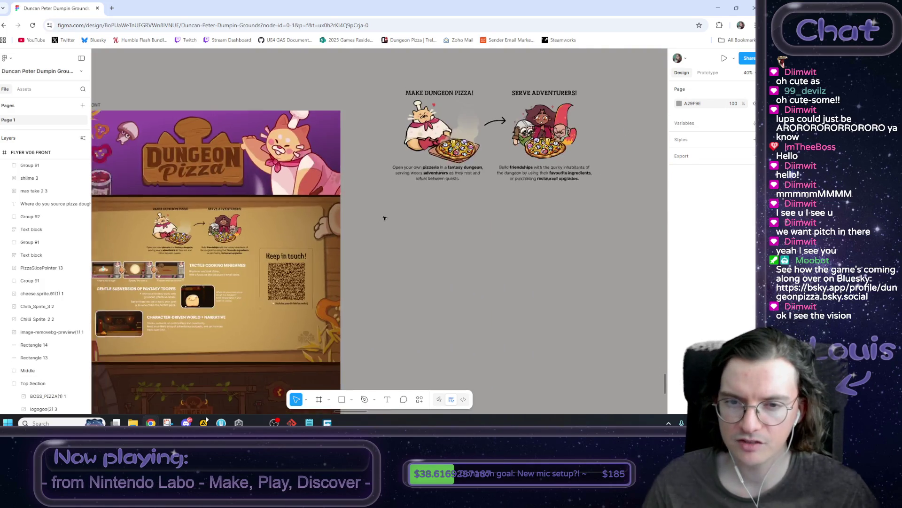
pyautogui.scroll(-2, 381, 217)
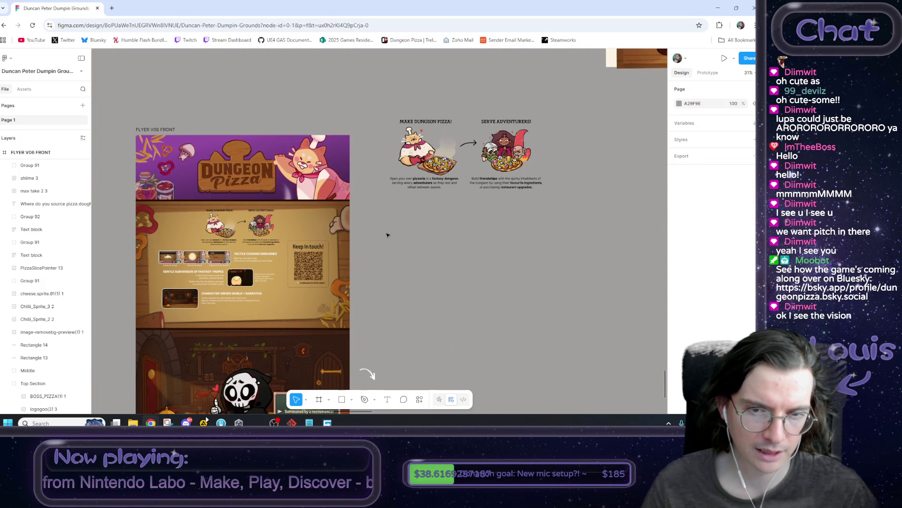
pyautogui.moveTo(388, 268)
pyautogui.mouseDown()
pyautogui.moveTo(462, 196)
pyautogui.moveTo(413, 296)
pyautogui.mouseUp()
pyautogui.scroll(-6, 413, 297)
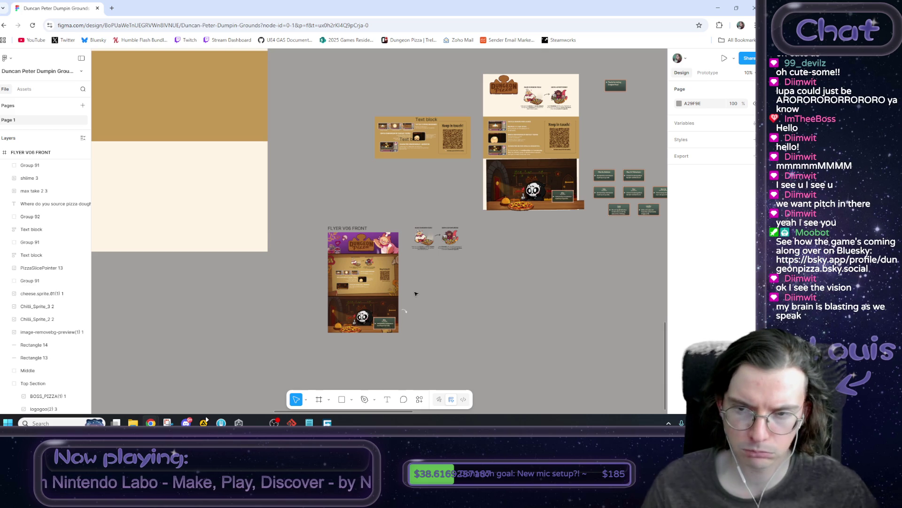
pyautogui.scroll(6, 419, 291)
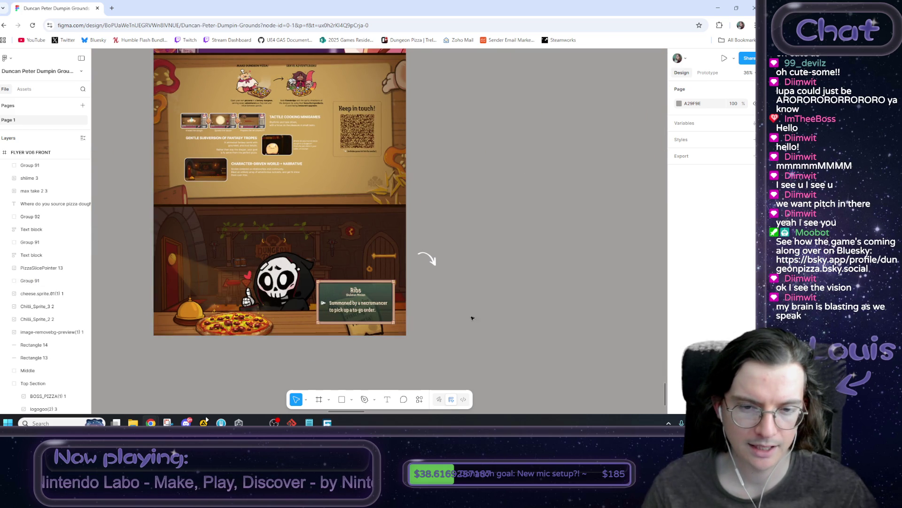
pyautogui.scroll(-5, 451, 245)
pyautogui.scroll(-5, 322, 337)
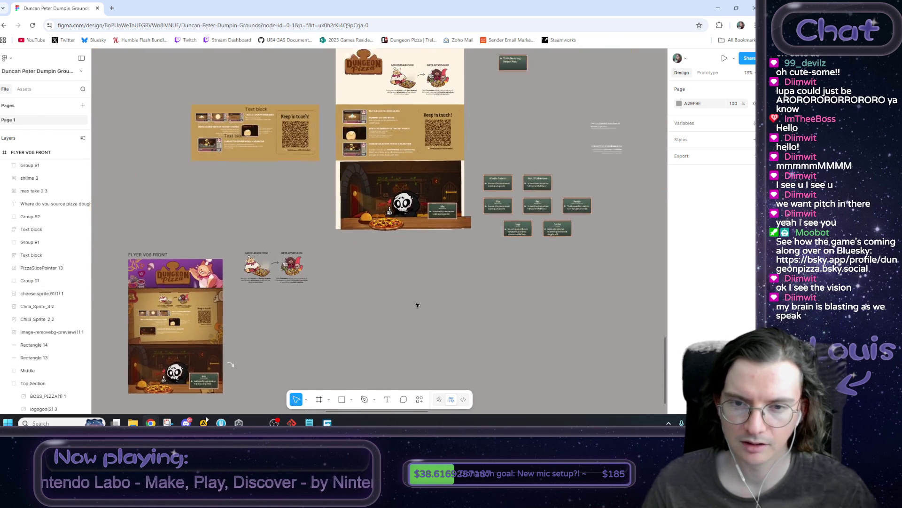
pyautogui.scroll(2, 406, 294)
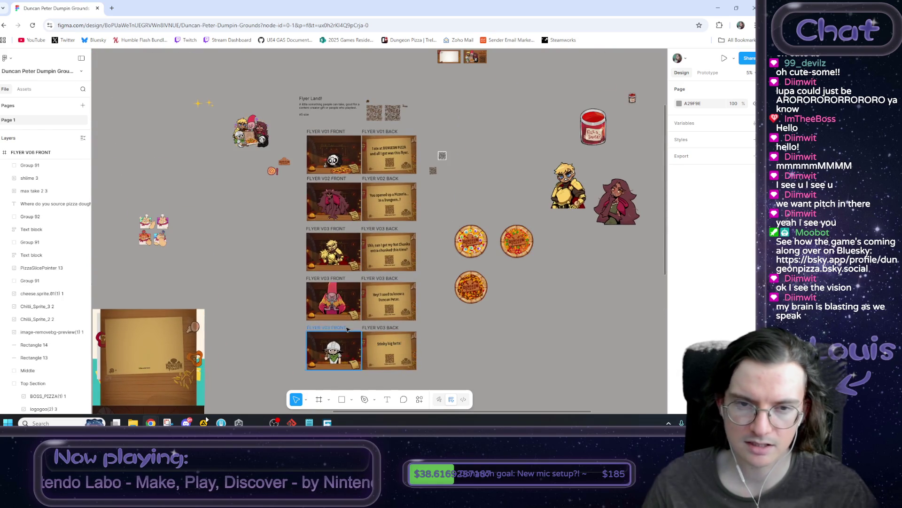
pyautogui.scroll(-5, 448, 202)
pyautogui.hscroll(-5, 448, 202)
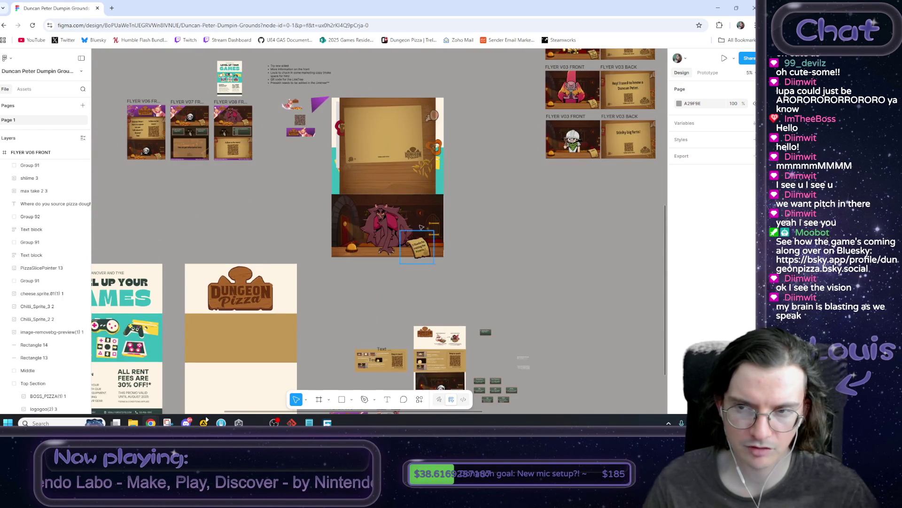
pyautogui.scroll(10, 434, 233)
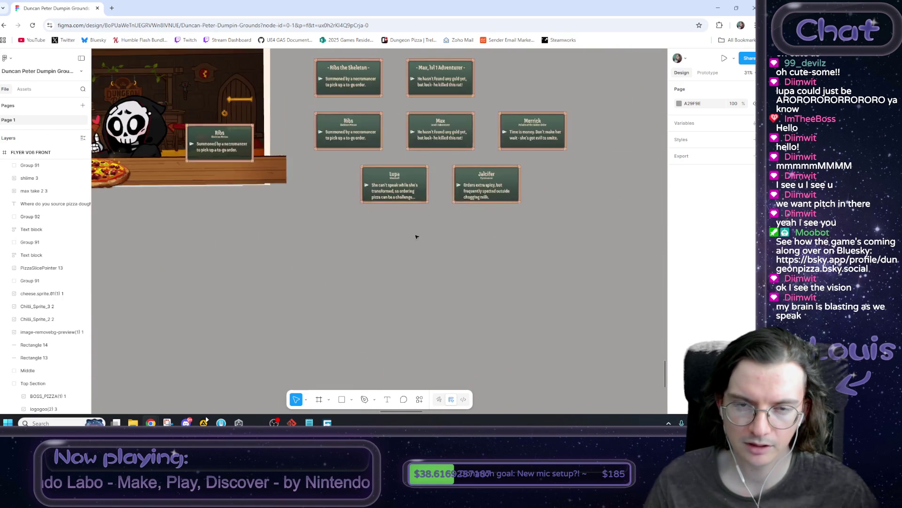
pyautogui.scroll(2, 418, 243)
# Marquee-select the ten character dialogue cards, then the Merrick card, deselecting each time
pyautogui.click(405, 235)
pyautogui.click(304, 278)
pyautogui.moveTo(303, 278)
pyautogui.mouseDown()
pyautogui.moveTo(564, 160)
pyautogui.moveTo(418, 202)
pyautogui.moveTo(570, 156)
pyautogui.mouseUp()
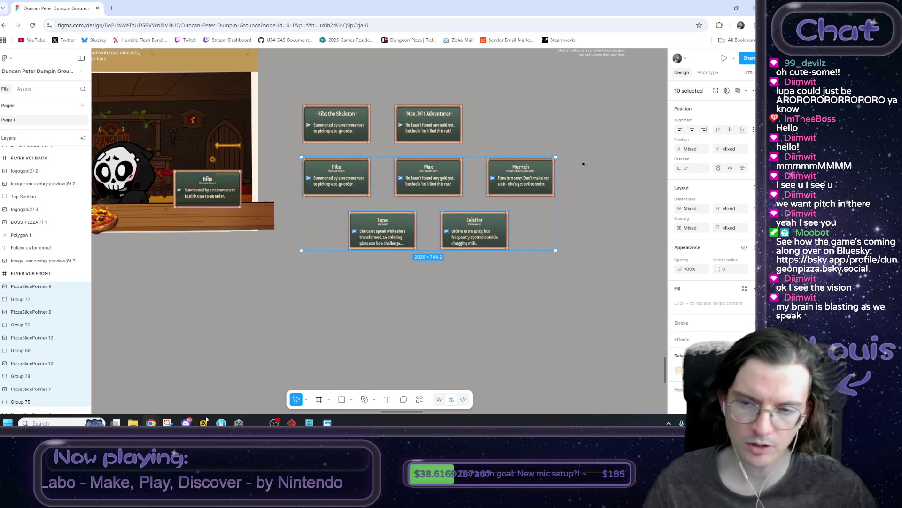
pyautogui.click(583, 163)
pyautogui.moveTo(597, 146)
pyautogui.mouseDown()
pyautogui.moveTo(526, 197)
pyautogui.moveTo(471, 205)
pyautogui.mouseUp()
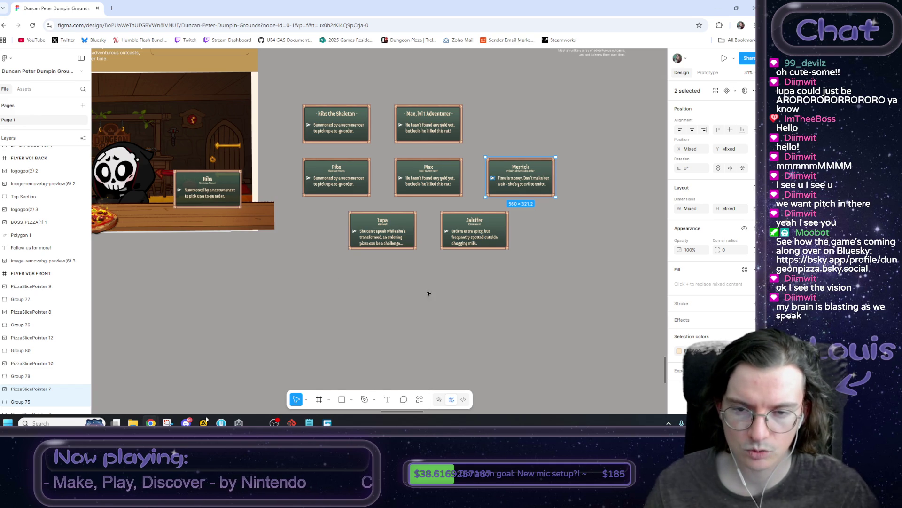
pyautogui.click(514, 287)
# Pan over the flyer overview once more, then switch to the Unity editor
pyautogui.hscroll(2, 468, 306)
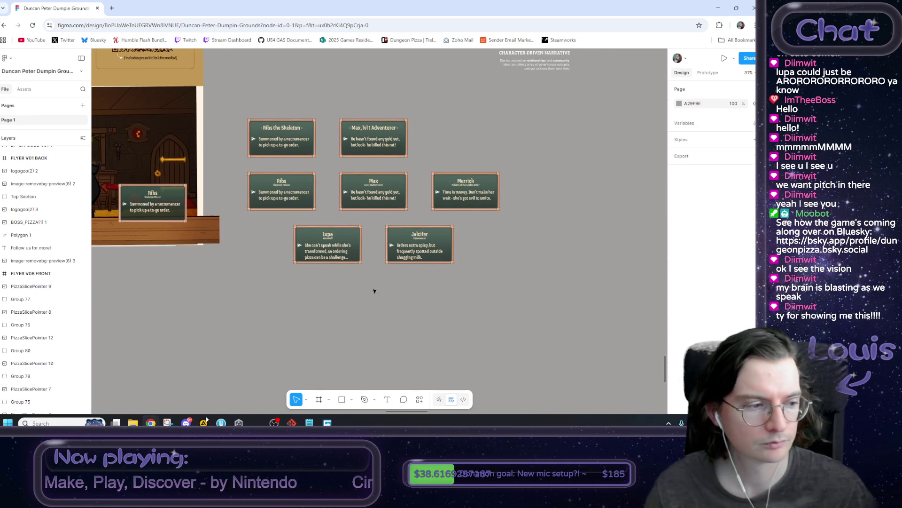
pyautogui.scroll(-10, 365, 292)
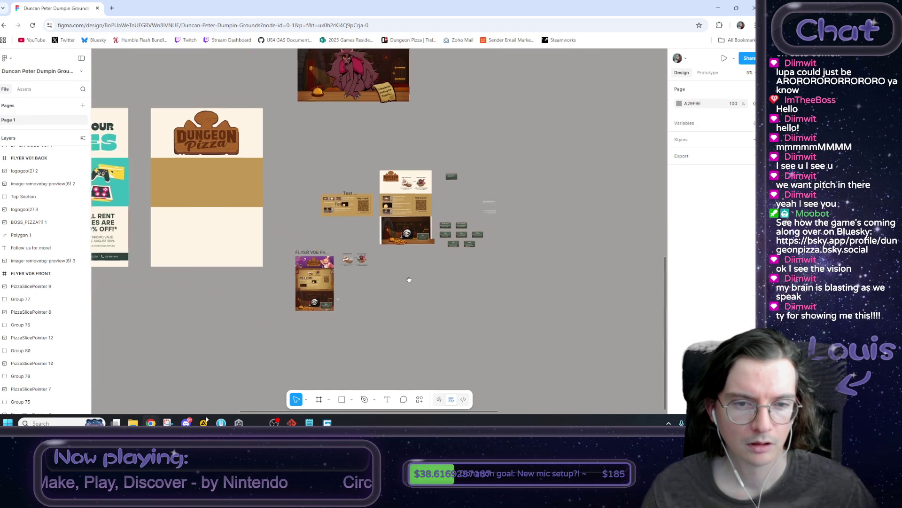
pyautogui.hscroll(-3, 410, 279)
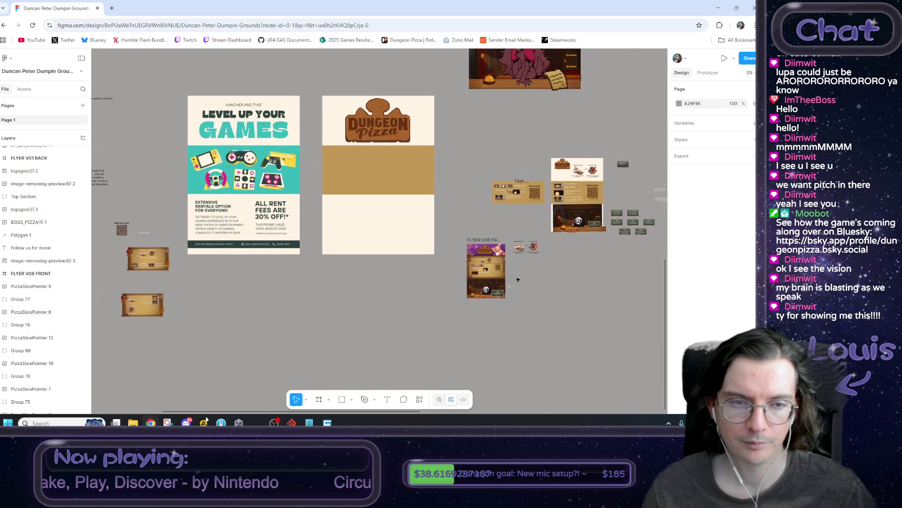
pyautogui.scroll(-2, 410, 279)
pyautogui.scroll(3, 304, 291)
pyautogui.hscroll(3, 304, 291)
pyautogui.moveTo(304, 291); pyautogui.dragTo(329, 270)
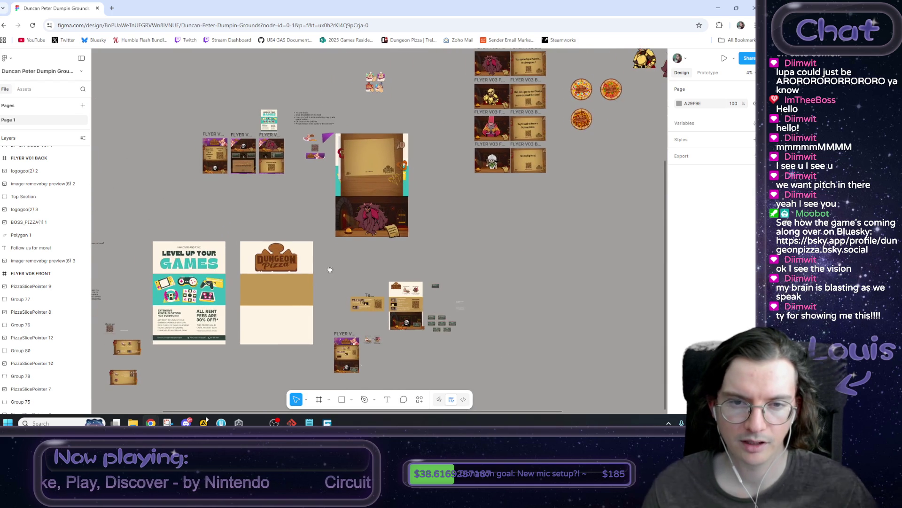
pyautogui.scroll(-3, 346, 266)
pyautogui.hscroll(2, 346, 266)
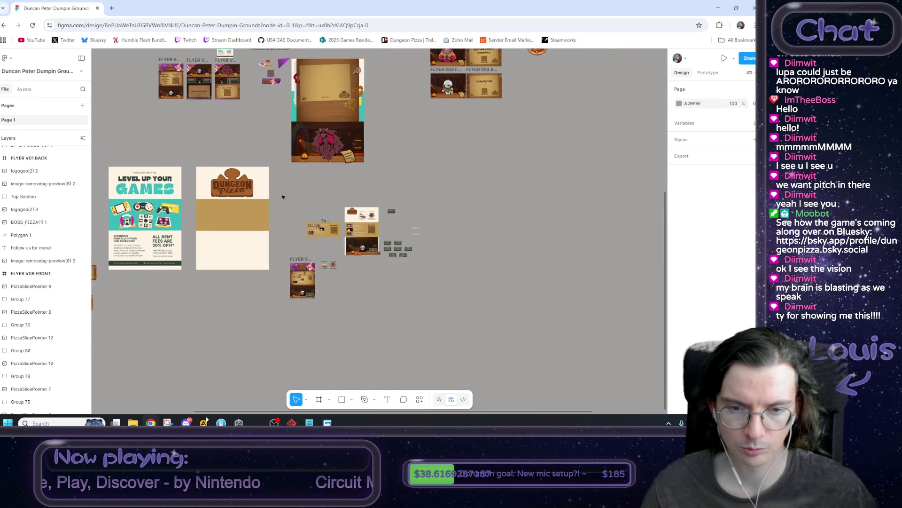
pyautogui.scroll(3, 371, 284)
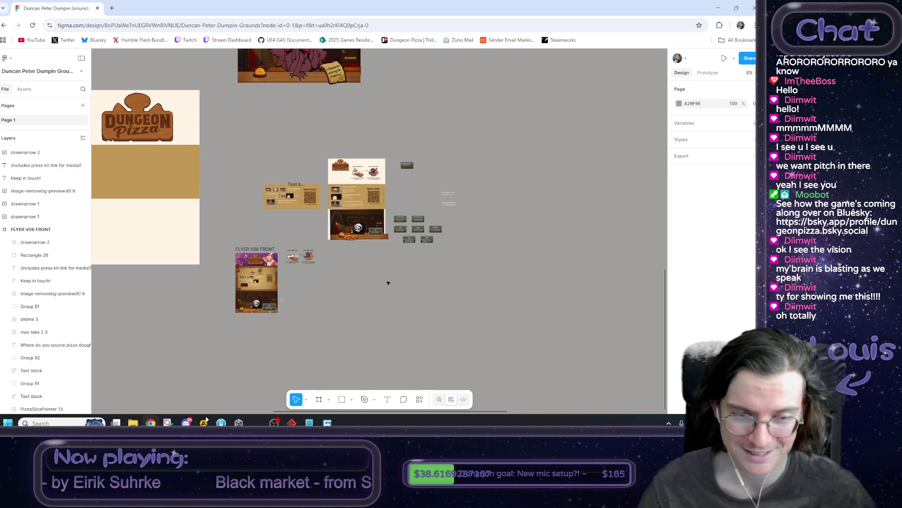
pyautogui.scroll(-3, 379, 278)
pyautogui.scroll(-3, 313, 211)
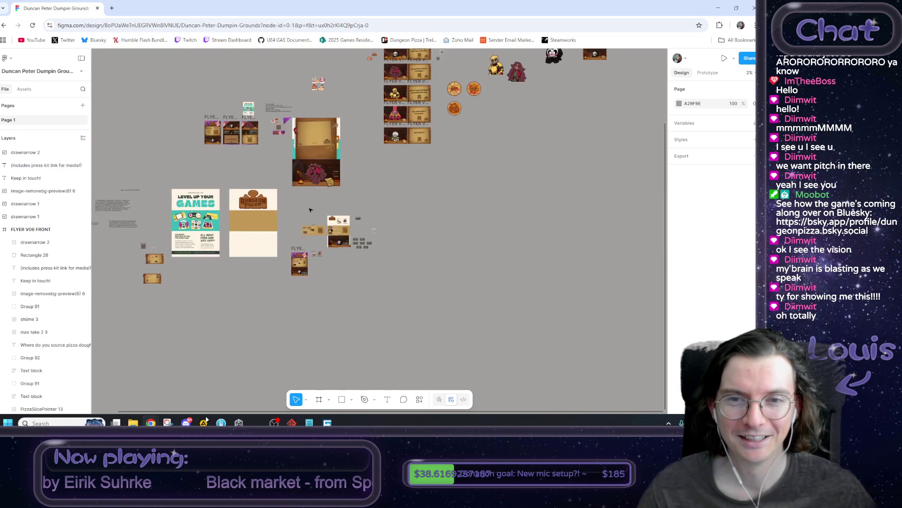
pyautogui.scroll(5, 284, 235)
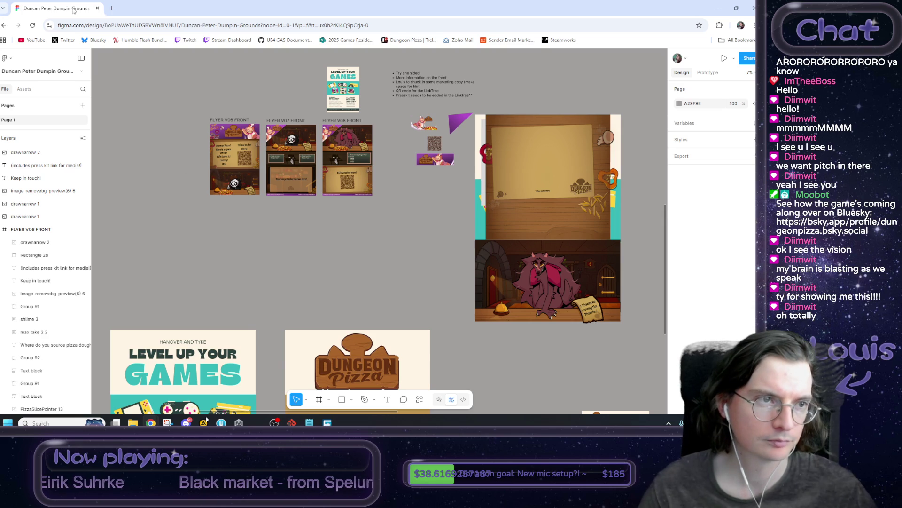
pyautogui.hotkey('alt', 'Tab')
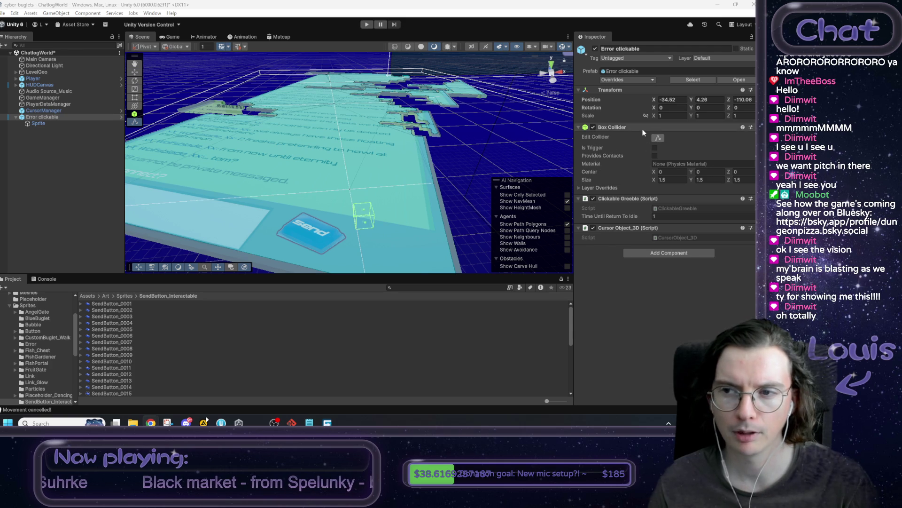
# Reset the Sprite object's position to 0, 0, 0
pyautogui.click(58, 122)
pyautogui.click(674, 80)
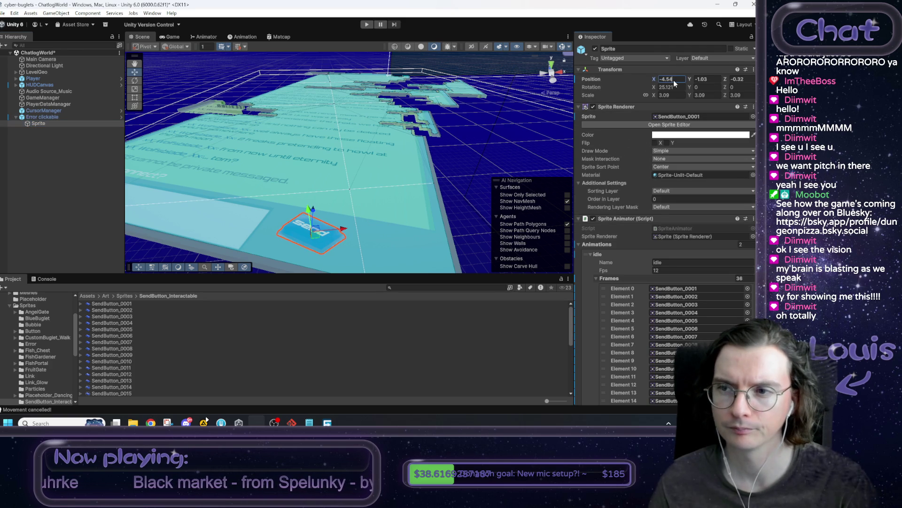
pyautogui.write('0')
pyautogui.press('Tab')
pyautogui.write('0')
pyautogui.press('Tab')
pyautogui.write('0')
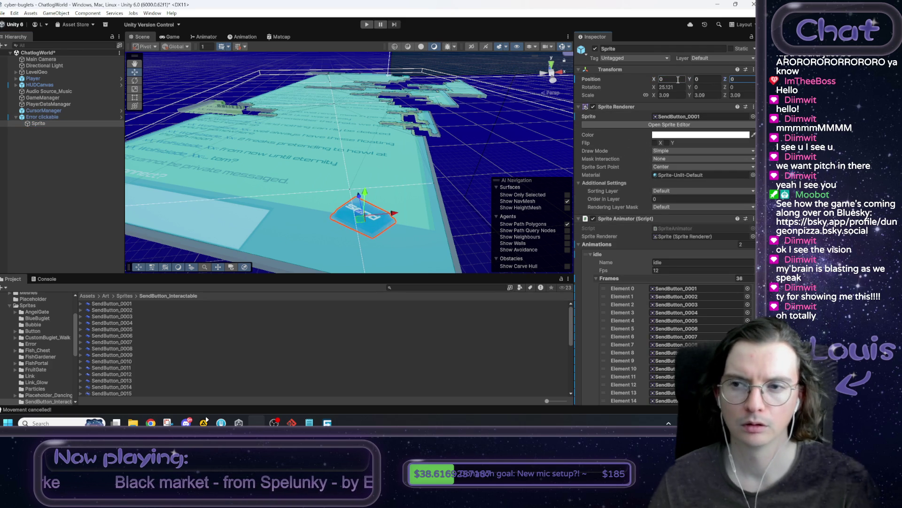
# Set Error clickable's box collider Y size to 3.12 and nudge the send button sideways
pyautogui.click(63, 117)
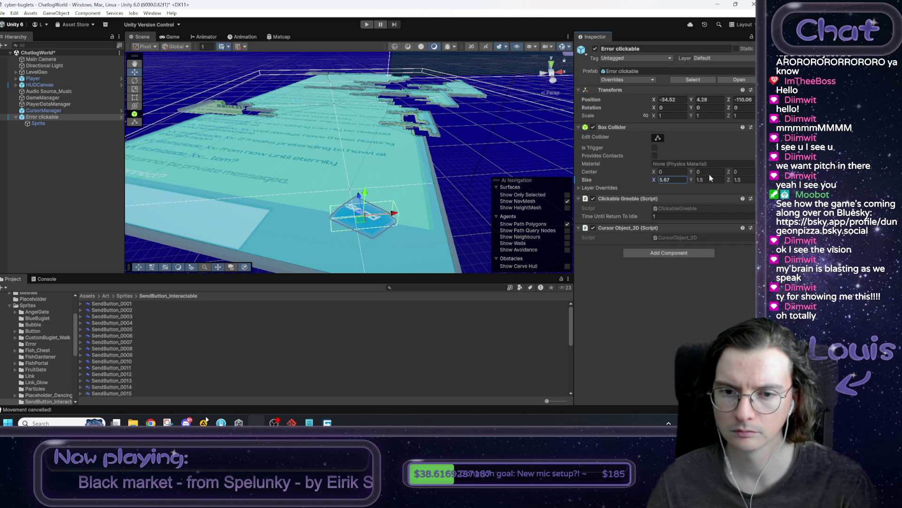
pyautogui.moveTo(695, 179); pyautogui.dragTo(710, 179)
pyautogui.write('3.12')
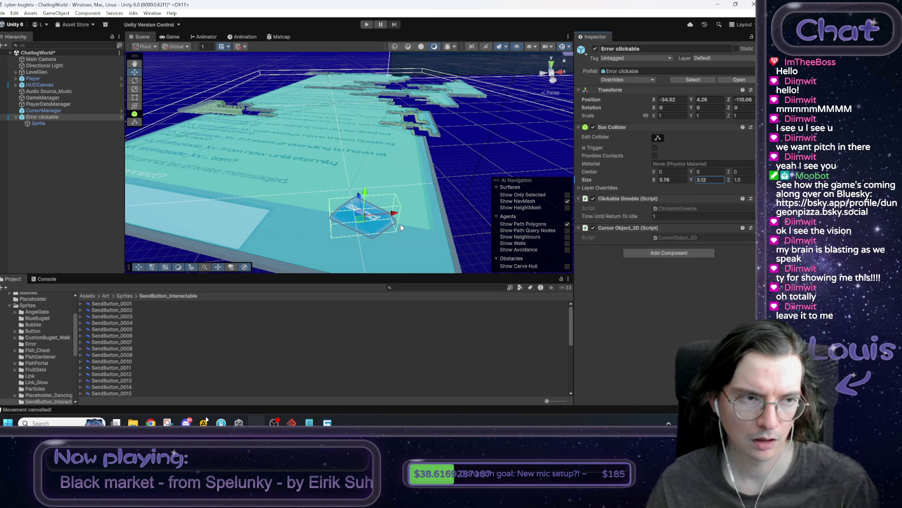
pyautogui.click(40, 123)
pyautogui.click(388, 223)
pyautogui.moveTo(363, 220)
pyautogui.mouseDown()
pyautogui.moveTo(314, 228)
pyautogui.moveTo(309, 238)
pyautogui.moveTo(391, 226)
pyautogui.mouseUp()
# Preview the send button in the Game view, then orbit the Scene view around it
pyautogui.click(173, 37)
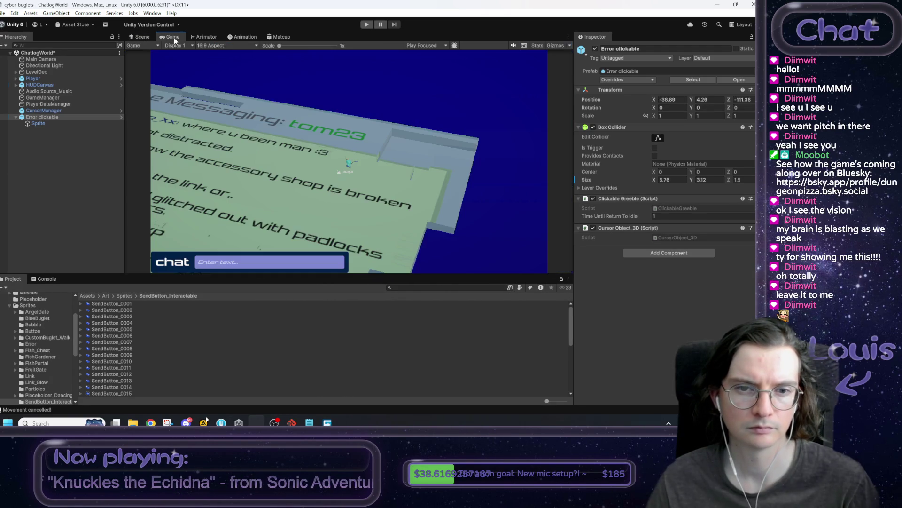
pyautogui.click(142, 38)
pyautogui.moveTo(364, 127)
pyautogui.mouseDown()
pyautogui.moveTo(365, 160)
pyautogui.moveTo(352, 181)
pyautogui.moveTo(329, 140)
pyautogui.moveTo(332, 125)
pyautogui.moveTo(365, 153)
pyautogui.moveTo(277, 121)
pyautogui.moveTo(277, 139)
pyautogui.mouseUp()
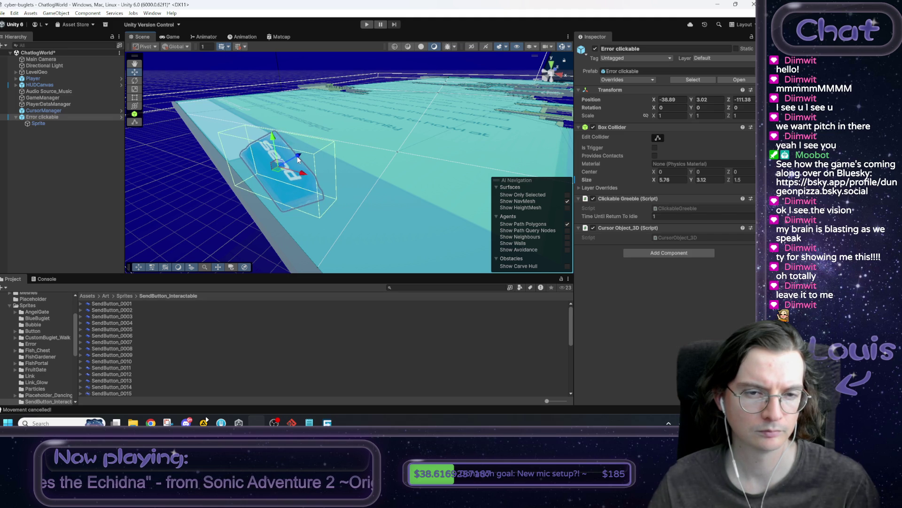
pyautogui.moveTo(200, 71); pyautogui.dragTo(327, 171)
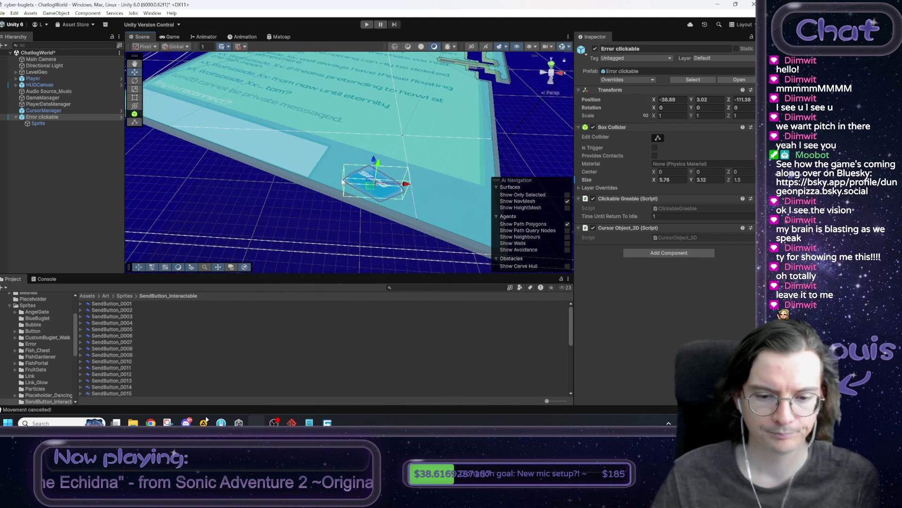
pyautogui.moveTo(343, 181)
pyautogui.mouseDown()
pyautogui.moveTo(322, 185)
pyautogui.moveTo(348, 208)
pyautogui.mouseUp()
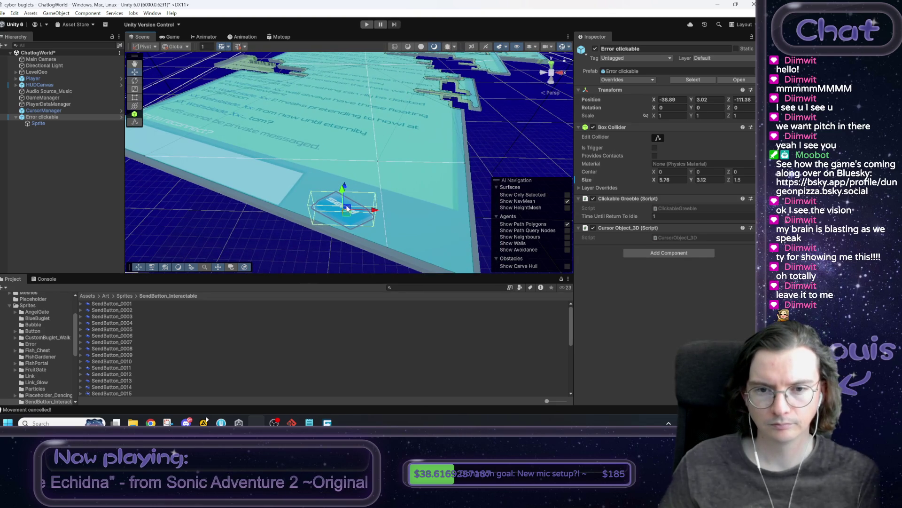
# Scale Error clickable uniformly to 1.4 and move it to Y 3.97
pyautogui.click(646, 116)
pyautogui.click(672, 116)
pyautogui.write('1.4')
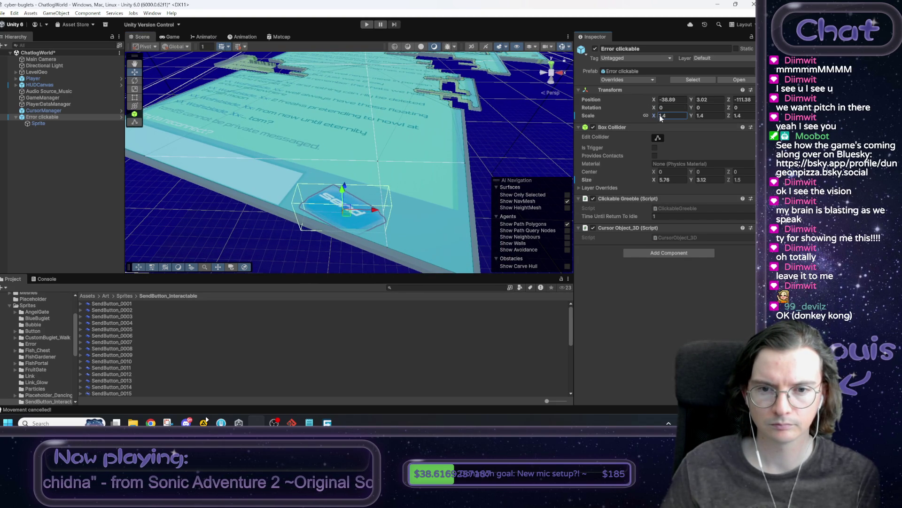
pyautogui.moveTo(337, 191); pyautogui.dragTo(345, 188)
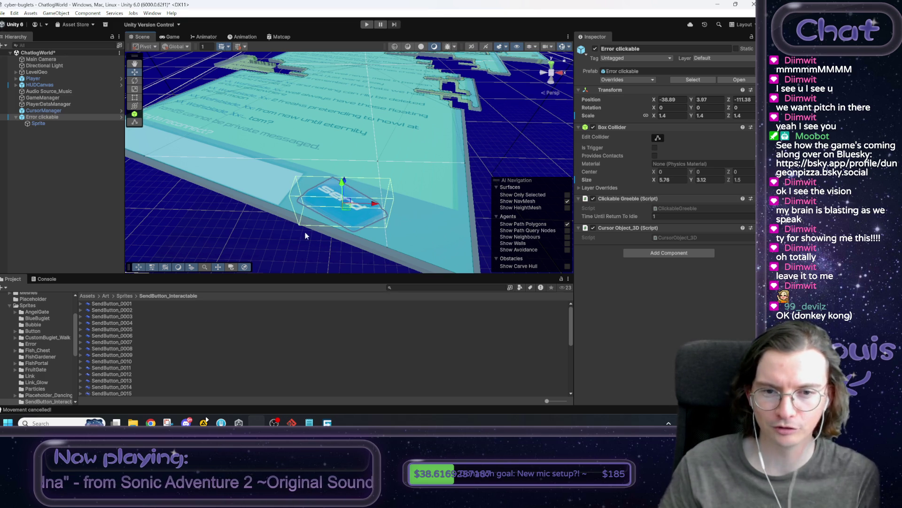
pyautogui.click(264, 250)
pyautogui.moveTo(258, 253)
pyautogui.mouseDown()
pyautogui.moveTo(268, 225)
pyautogui.moveTo(257, 219)
pyautogui.mouseUp()
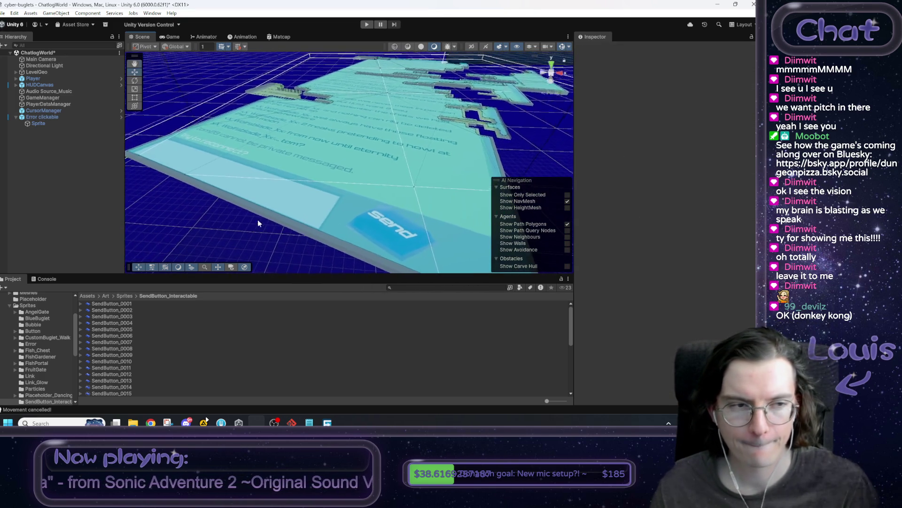
pyautogui.click(40, 117)
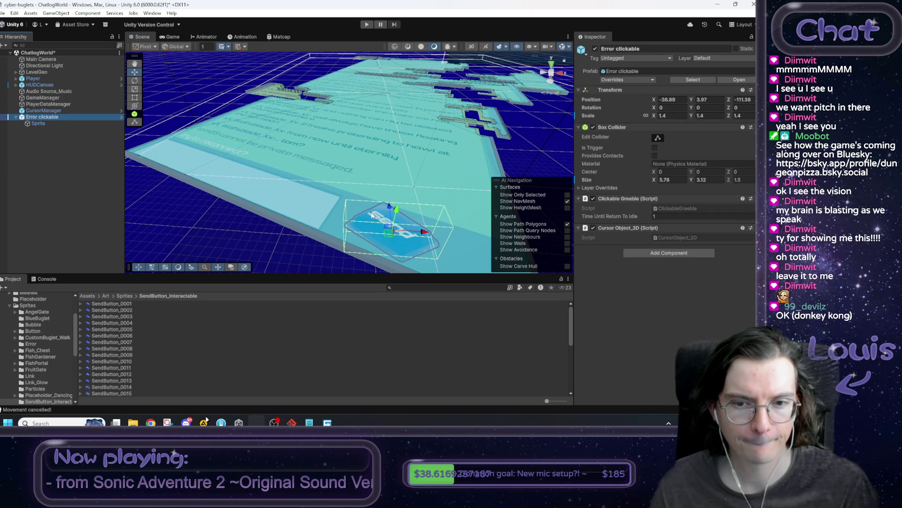
pyautogui.click(225, 236)
pyautogui.moveTo(224, 235); pyautogui.dragTo(269, 223)
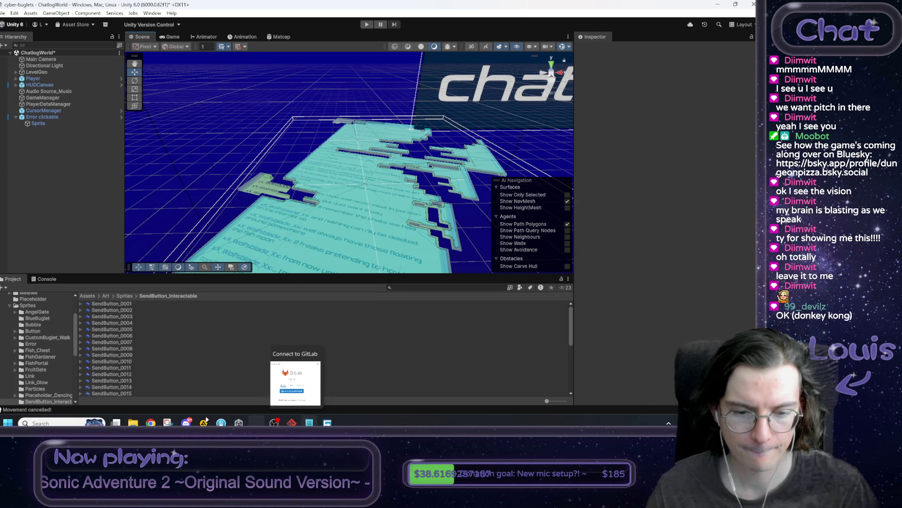
# In the Notepad scene checklist, tick the cursor item by changing [ ] to [x]
pyautogui.click(309, 423)
pyautogui.click(531, 206)
pyautogui.moveTo(517, 240); pyautogui.dragTo(522, 240)
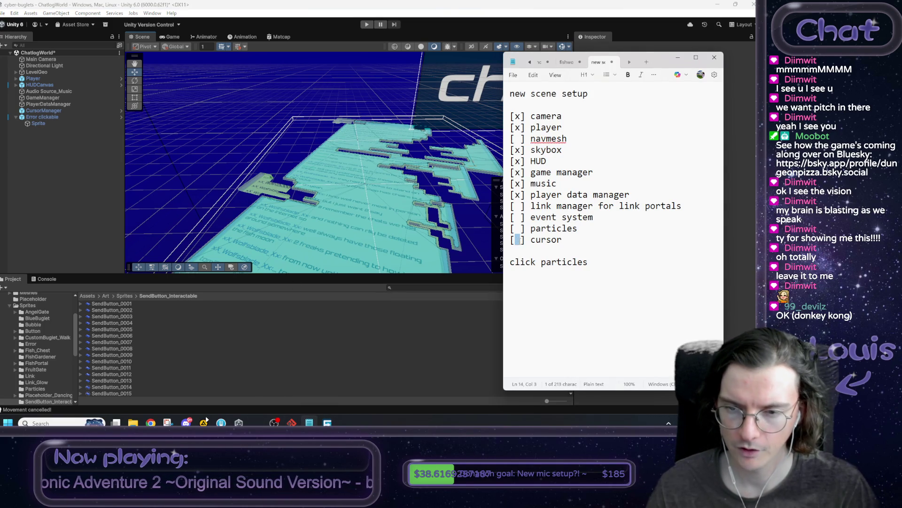
pyautogui.write('x')
pyautogui.tripleClick(603, 264)
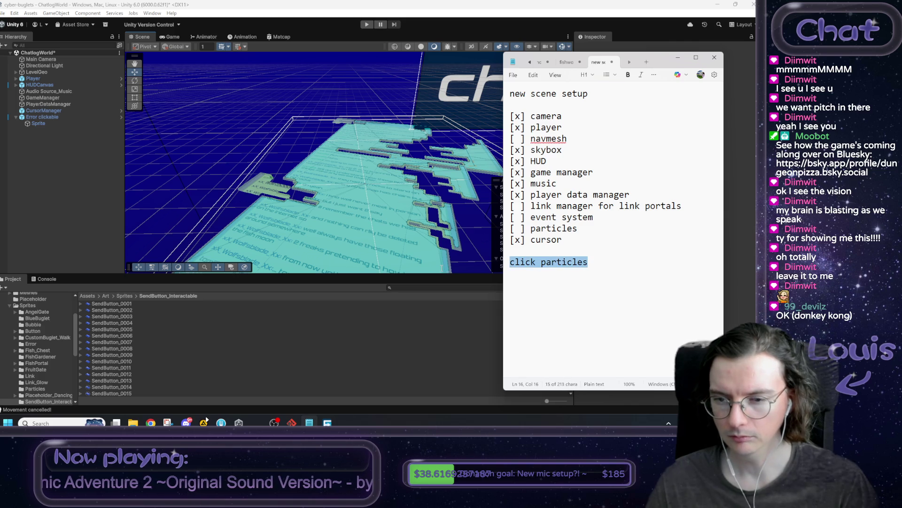
pyautogui.click(597, 265)
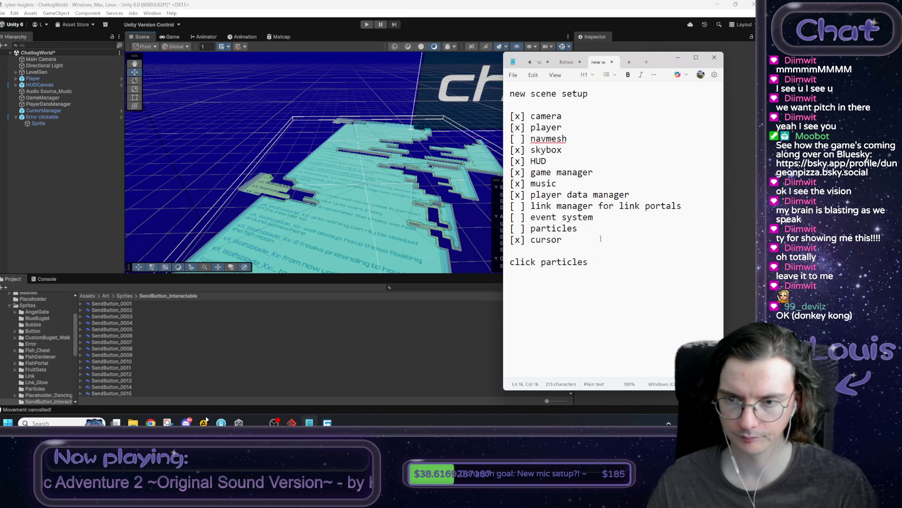
# Add notes 'click on the send button' and 'do a scene transition', then return to Unity
pyautogui.press('Return')
pyautogui.press('Return')
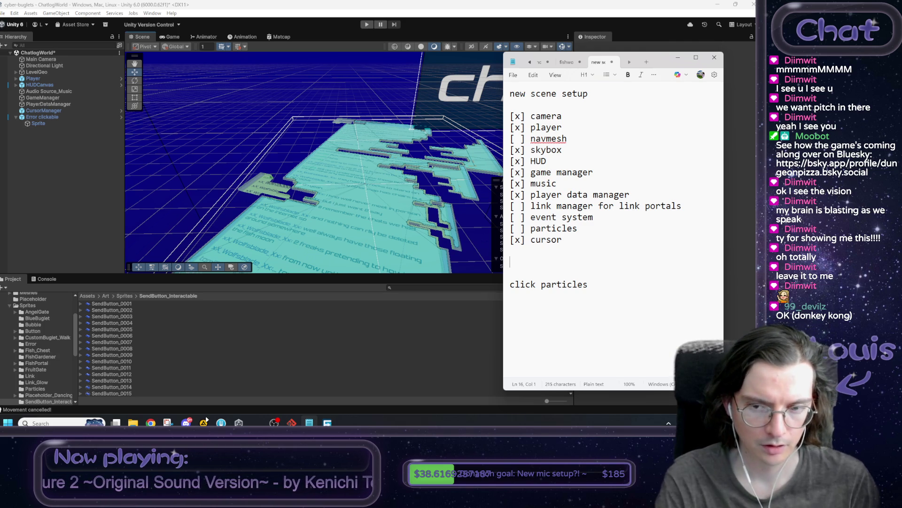
pyautogui.write('>click on th')
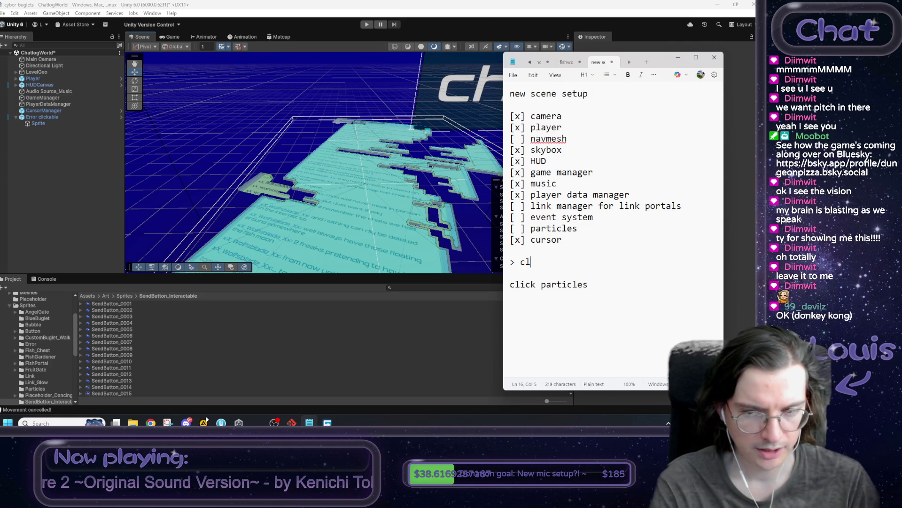
pyautogui.write('e send button')
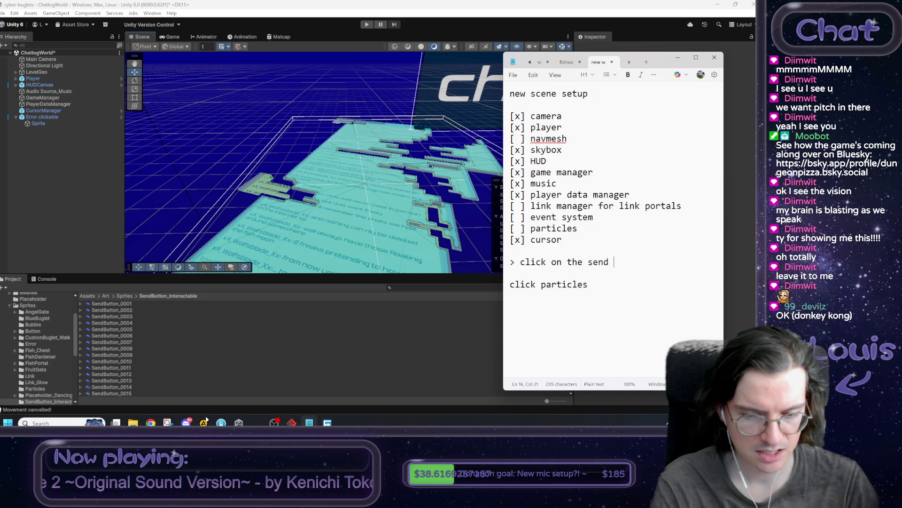
pyautogui.press('Return')
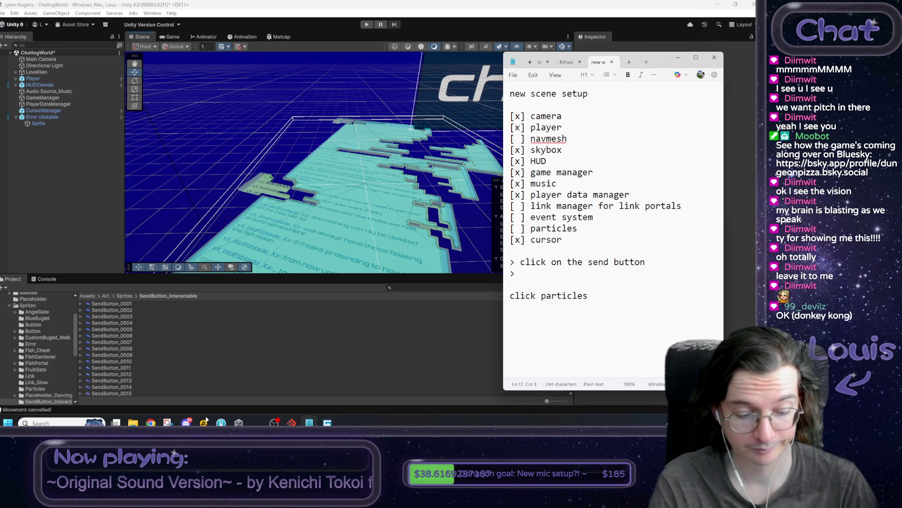
pyautogui.write('do scen')
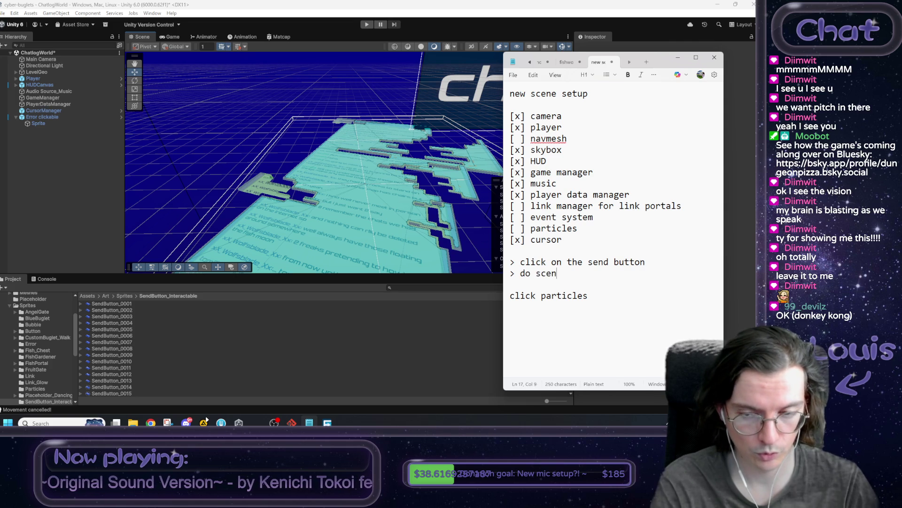
pyautogui.press('BackSpace')
pyautogui.press('BackSpace')
pyautogui.press('BackSpace')
pyautogui.write('scene trans')
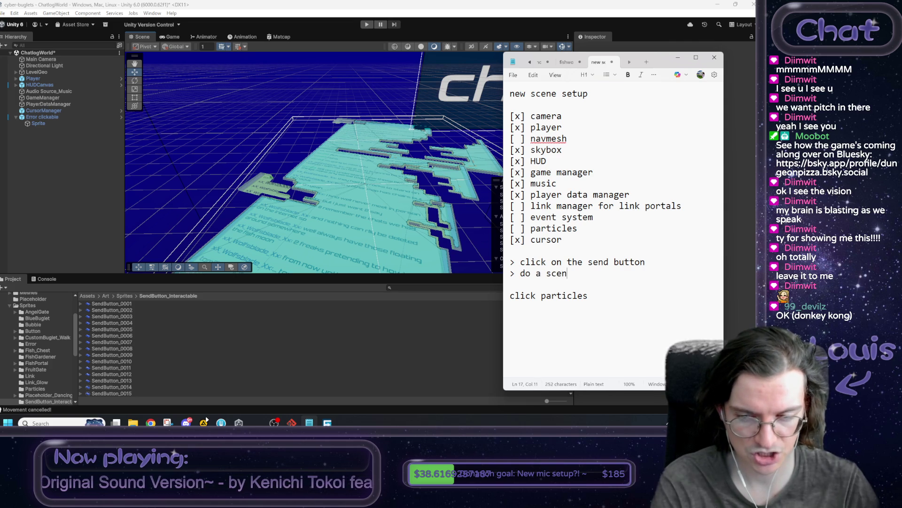
pyautogui.write('ition')
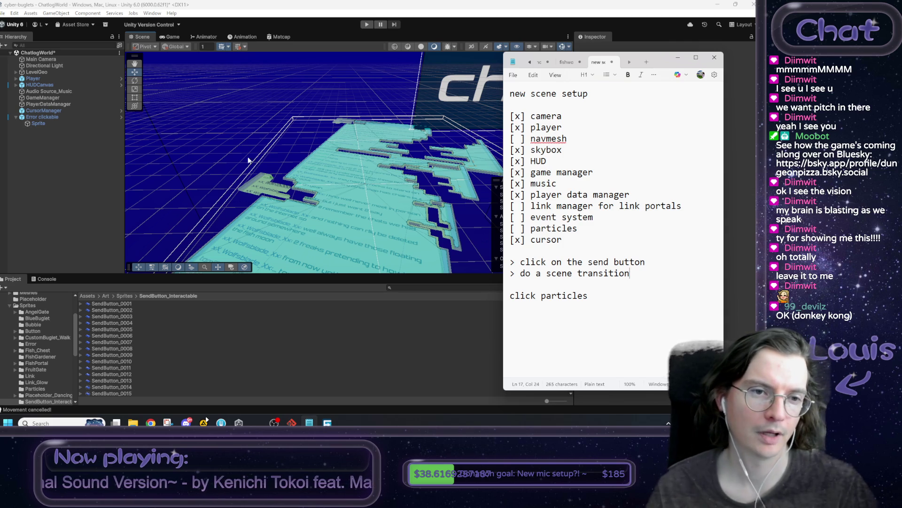
pyautogui.click(206, 146)
pyautogui.moveTo(206, 146)
pyautogui.mouseDown()
pyautogui.moveTo(263, 207)
pyautogui.moveTo(65, 149)
pyautogui.mouseUp()
# Select Error clickable and open its ClickableGreeble script from the Inspector in Visual Studio
pyautogui.click(47, 122)
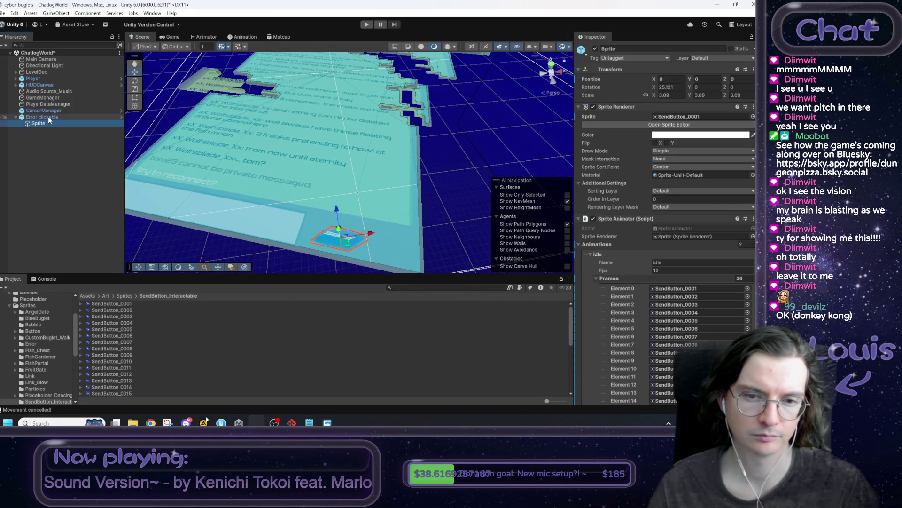
pyautogui.click(48, 117)
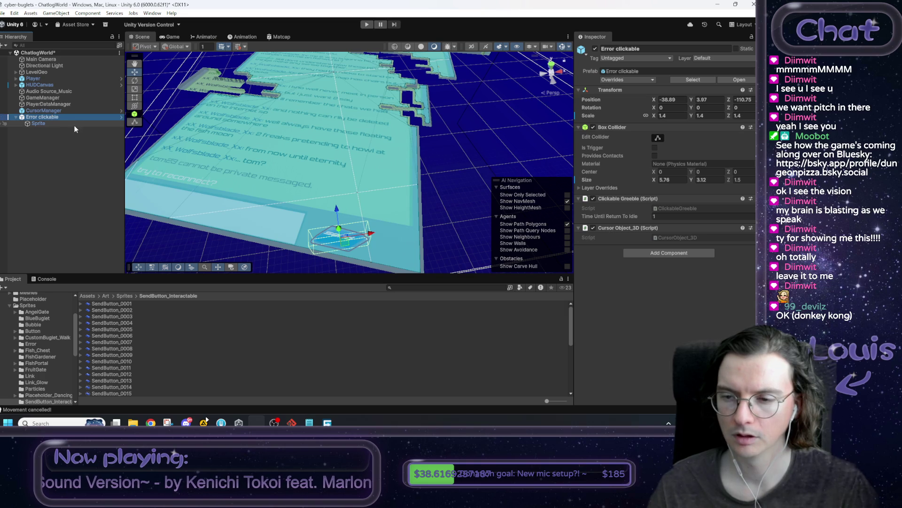
pyautogui.doubleClick(664, 208)
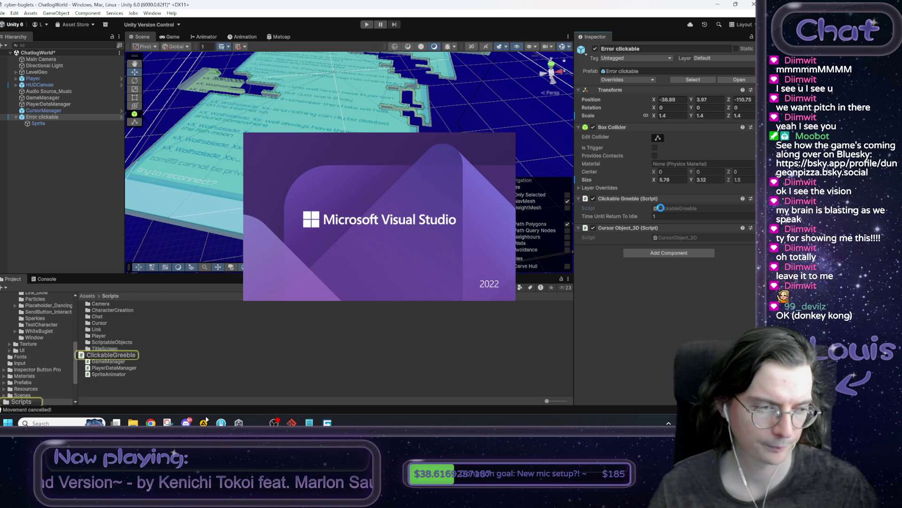
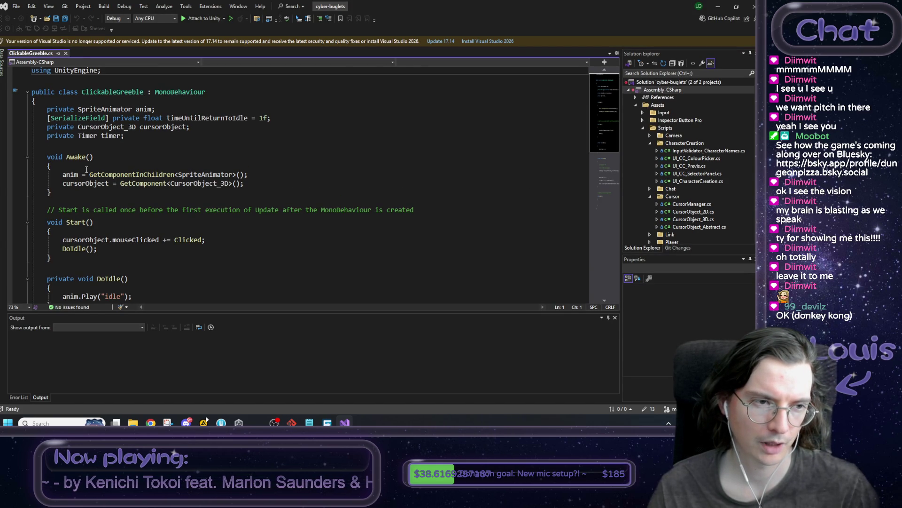
# Review the ClickableGreeble.cs code, including the idle-timer field, then return to Unity
pyautogui.scroll(-5, 94, 178)
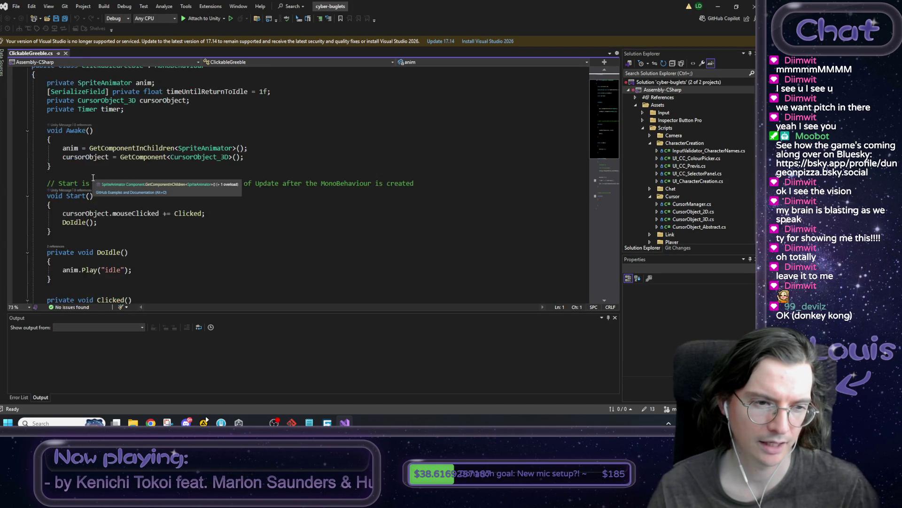
pyautogui.scroll(-3, 144, 194)
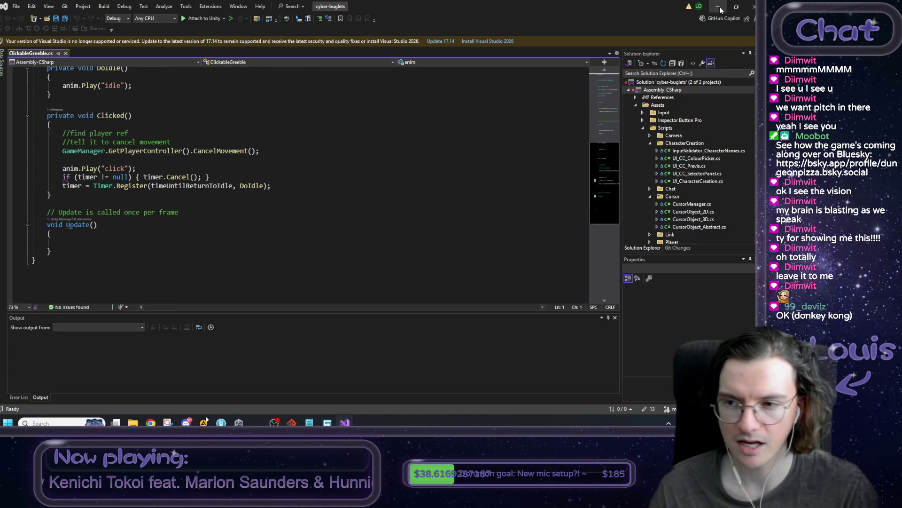
pyautogui.scroll(-4, 719, 133)
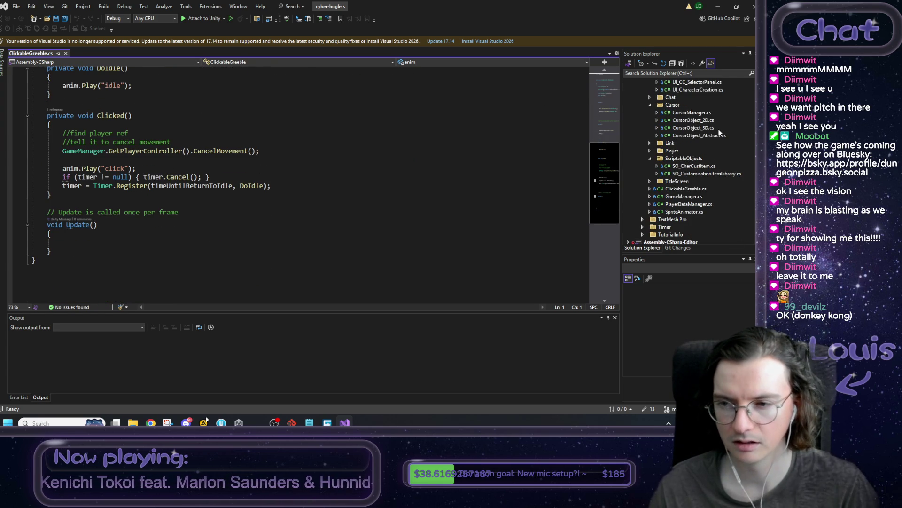
pyautogui.scroll(4, 720, 133)
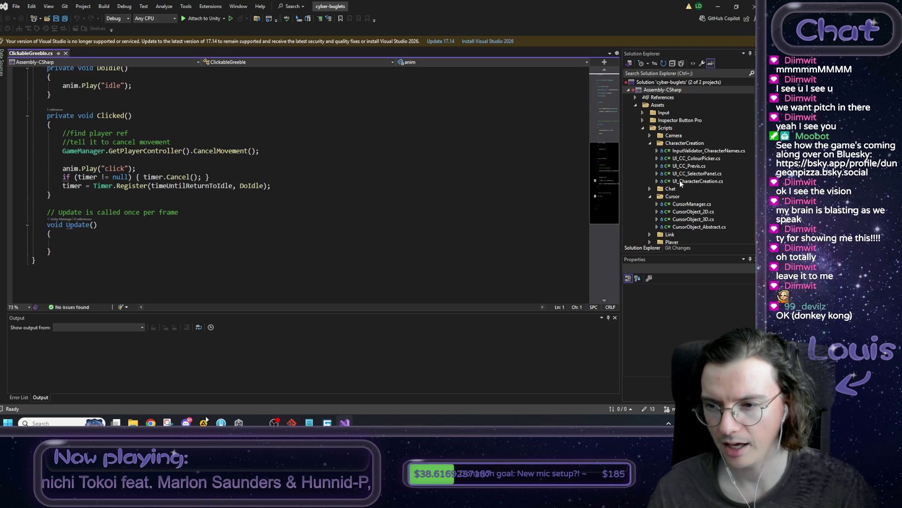
pyautogui.scroll(-1, 681, 187)
pyautogui.scroll(8, 175, 226)
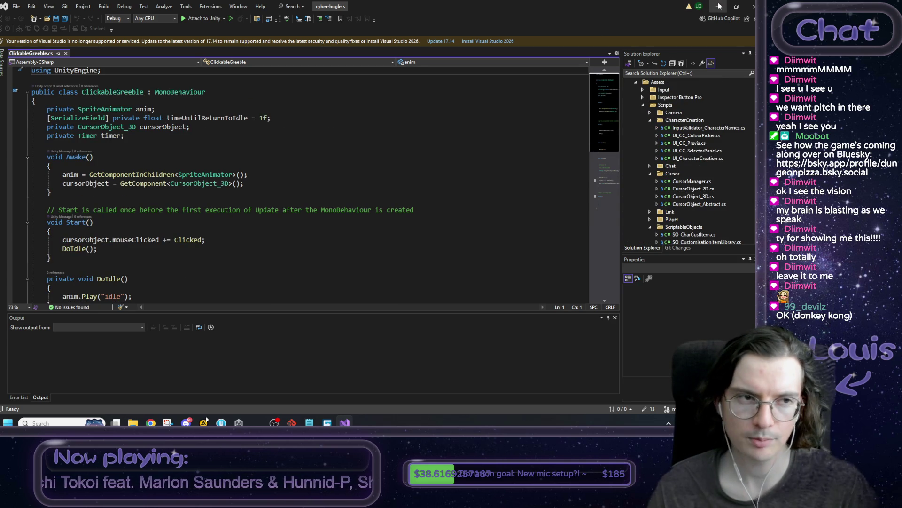
pyautogui.click(112, 118)
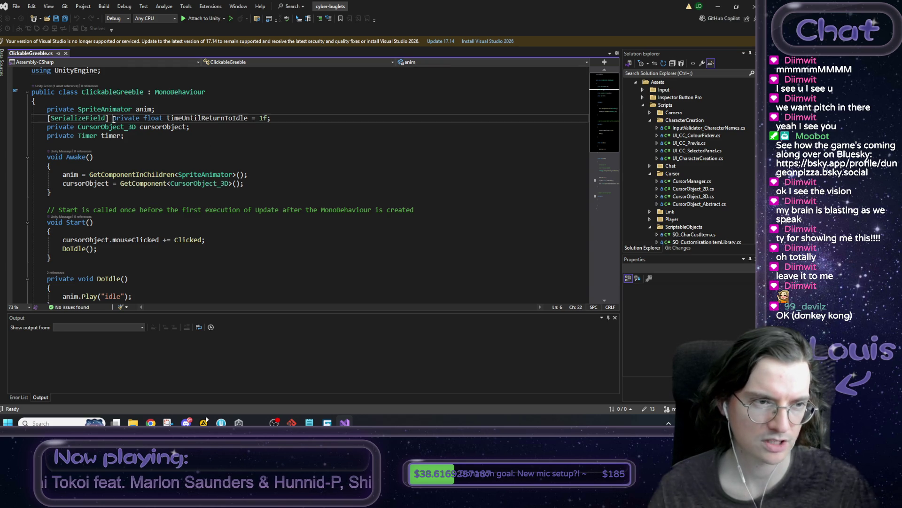
pyautogui.hotkey('alt', 'Tab')
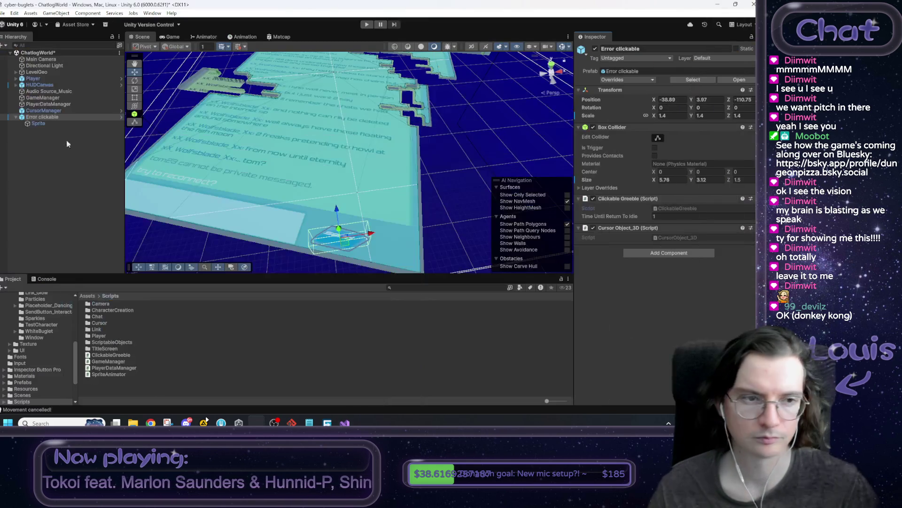
# Unpack the Error clickable object from its prefab
pyautogui.rightClick(39, 117)
pyautogui.moveTo(156, 226)
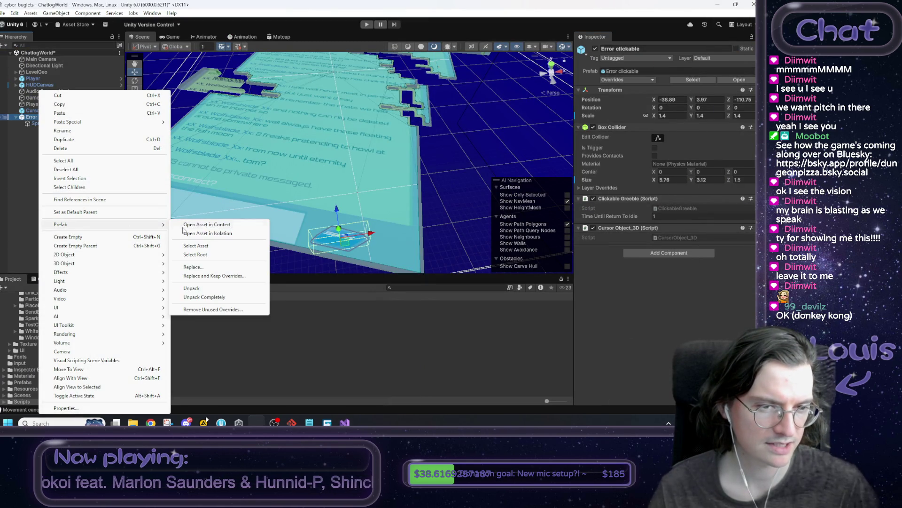
pyautogui.click(200, 289)
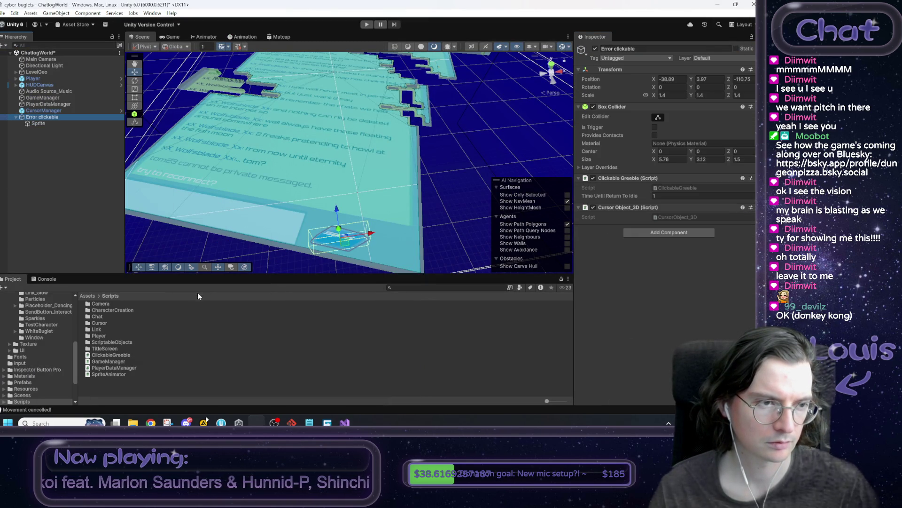
# Create a Clickable_GoToNewScene MonoBehaviour script in Scripts and open it in Visual Studio
pyautogui.rightClick(98, 387)
pyautogui.moveTo(168, 160)
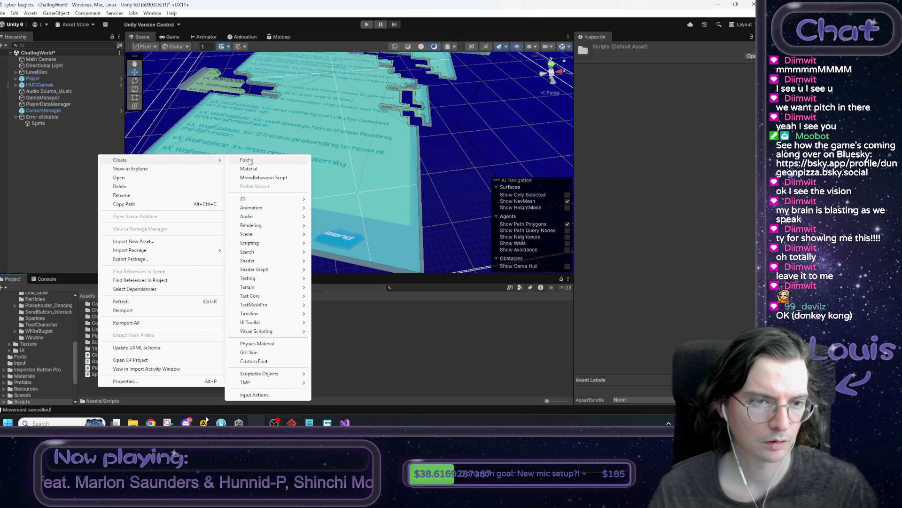
pyautogui.click(276, 177)
pyautogui.write('Clickable')
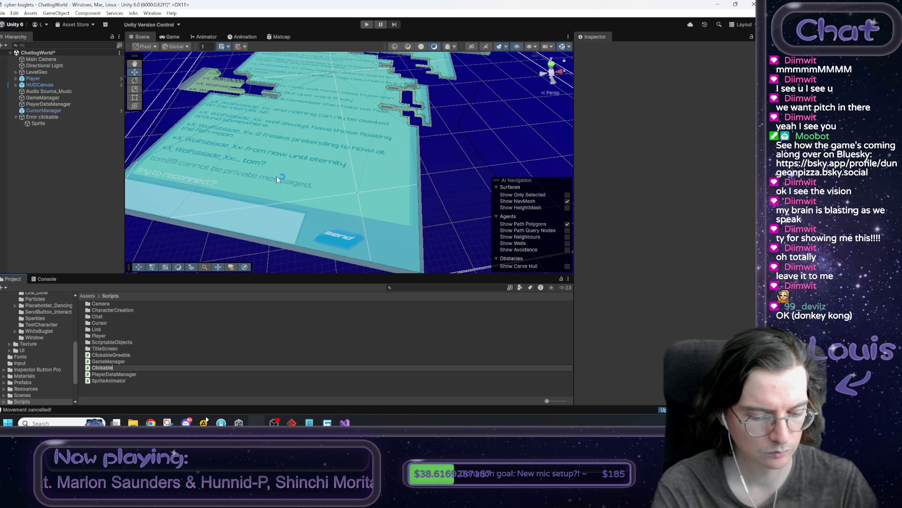
pyautogui.write('_GoToNewScene')
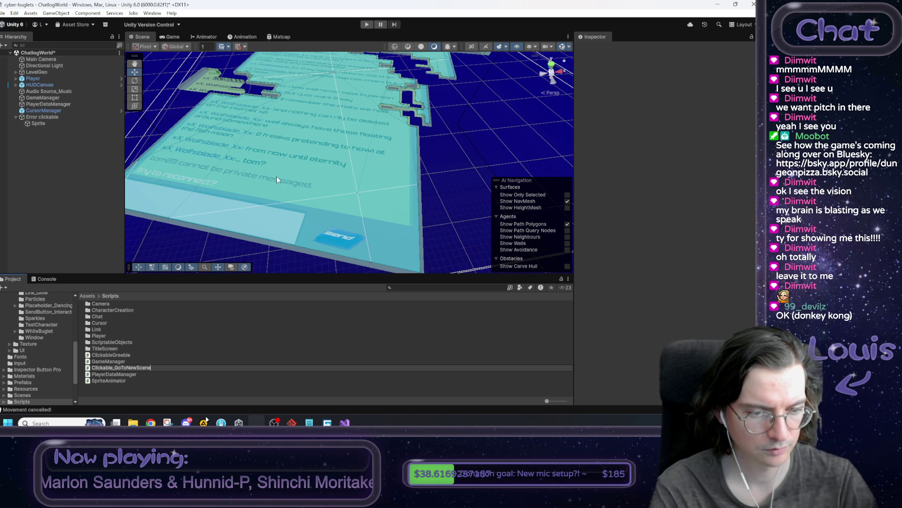
pyautogui.hotkey('alt', 'Tab')
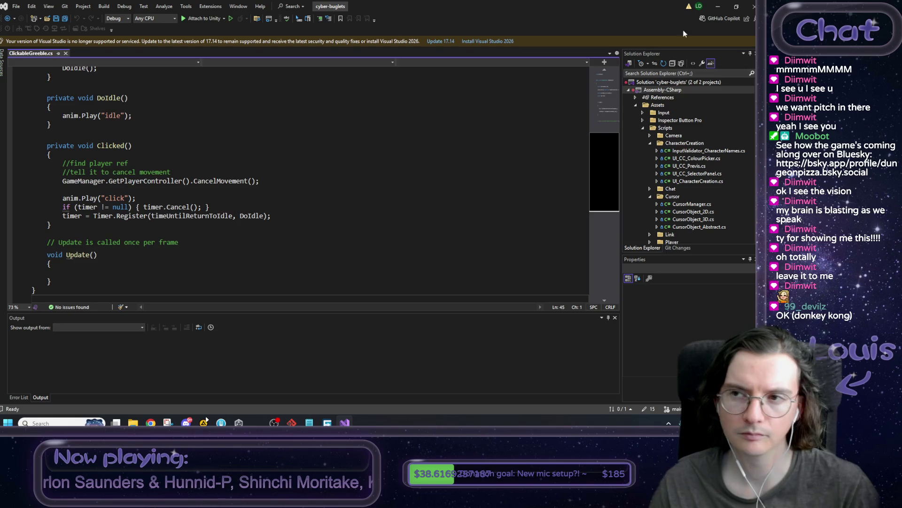
pyautogui.click(718, 6)
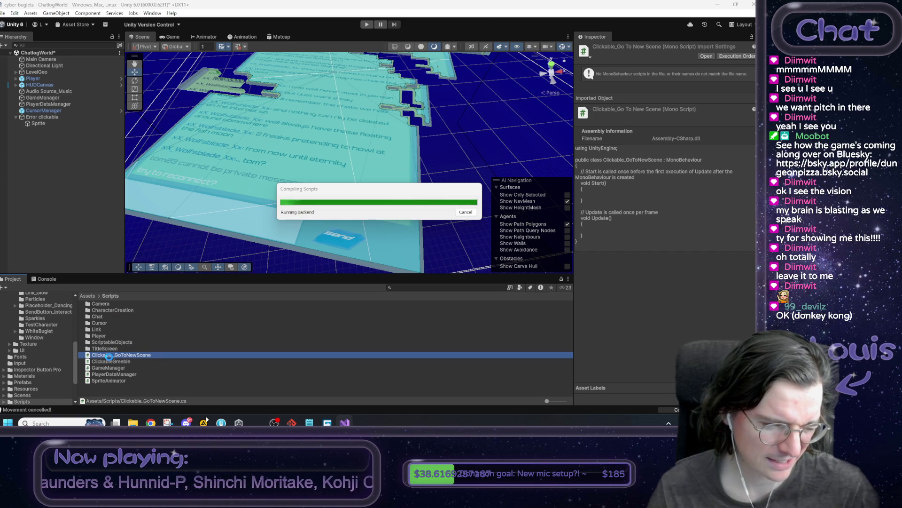
pyautogui.doubleClick(108, 358)
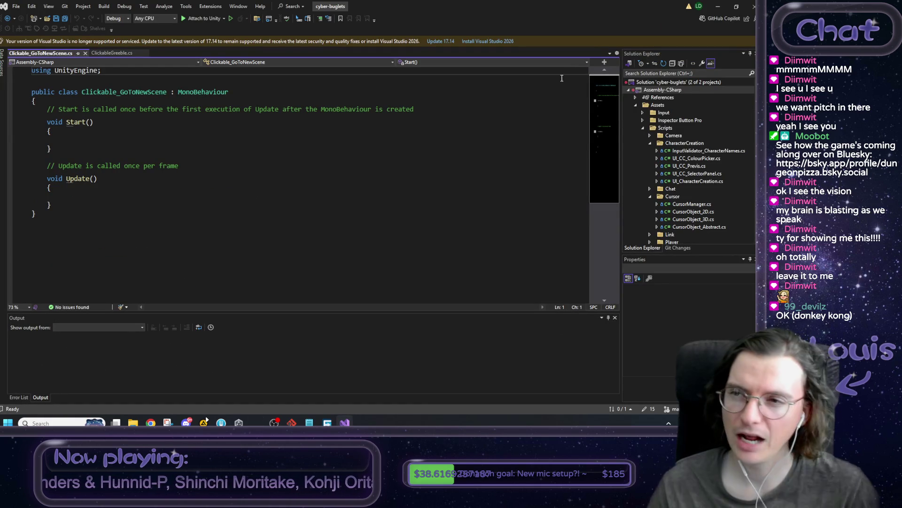
# Open the LinkManager script from the Link folder and read through it
pyautogui.hotkey('alt', 'Tab')
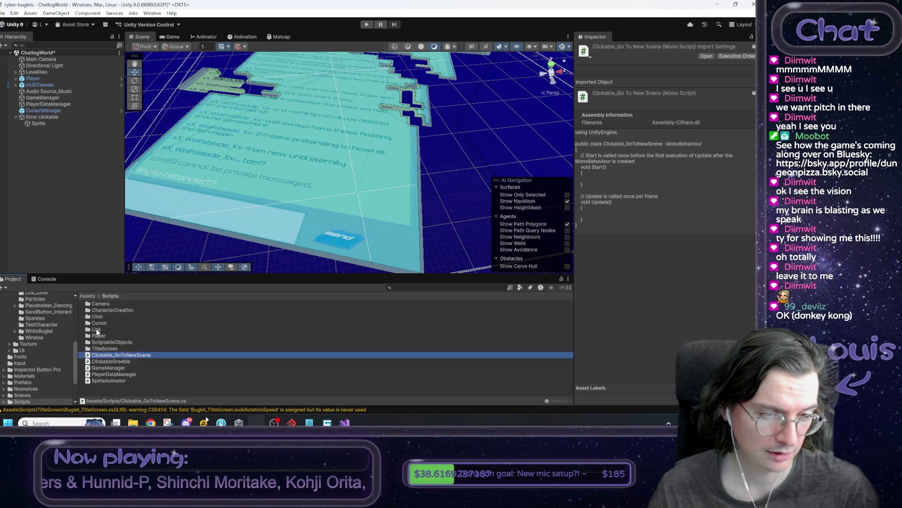
pyautogui.doubleClick(97, 330)
pyautogui.click(105, 304)
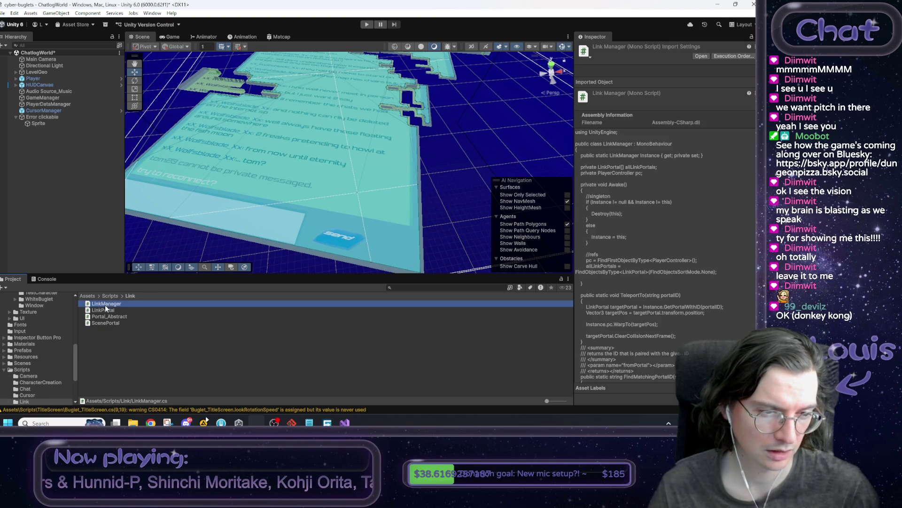
pyautogui.doubleClick(105, 303)
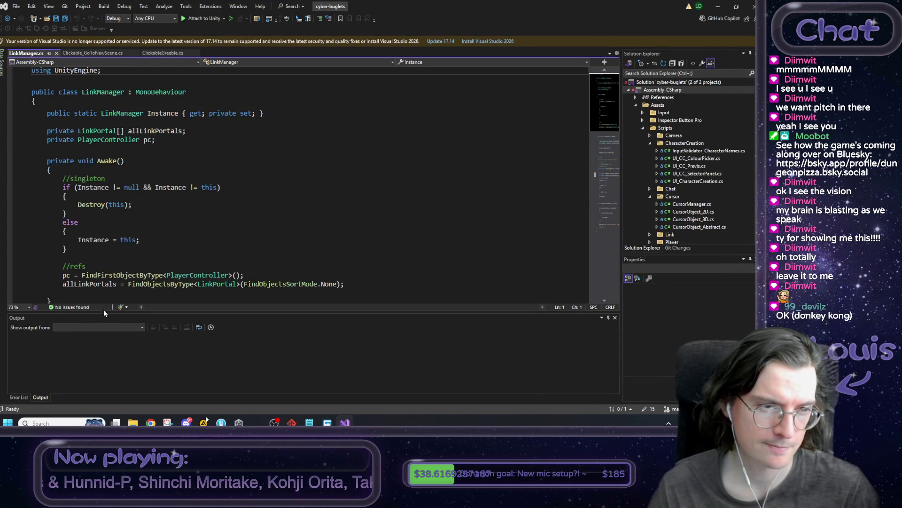
pyautogui.scroll(-8, 145, 231)
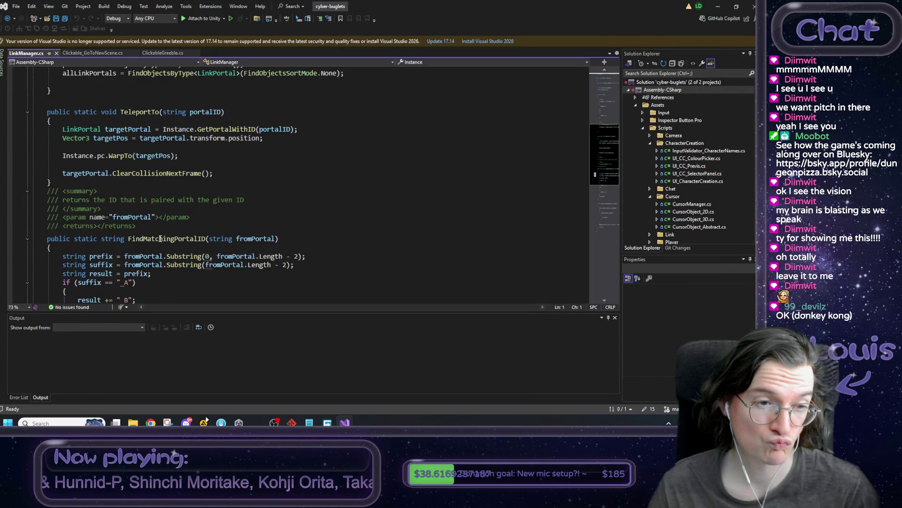
pyautogui.scroll(-4, 161, 235)
pyautogui.scroll(-8, 163, 233)
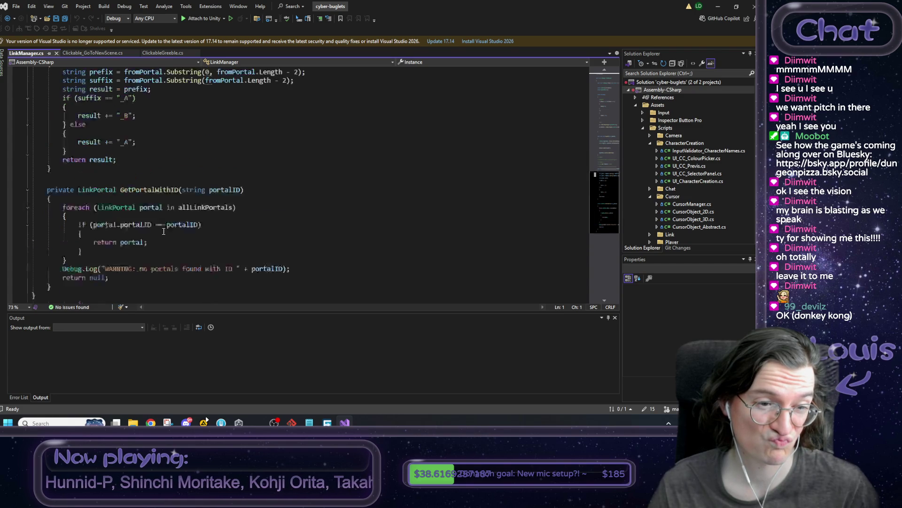
pyautogui.scroll(20, 165, 226)
pyautogui.scroll(-6, 166, 218)
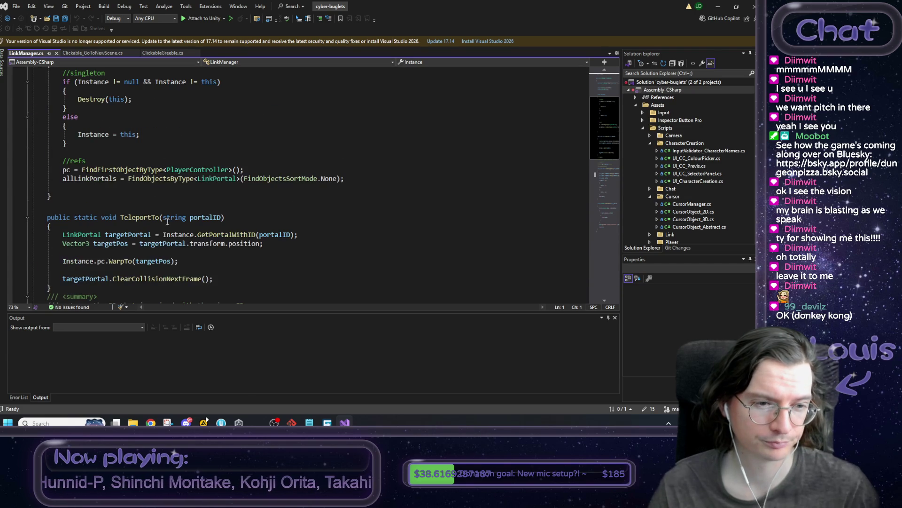
pyautogui.scroll(6, 165, 219)
pyautogui.click(718, 6)
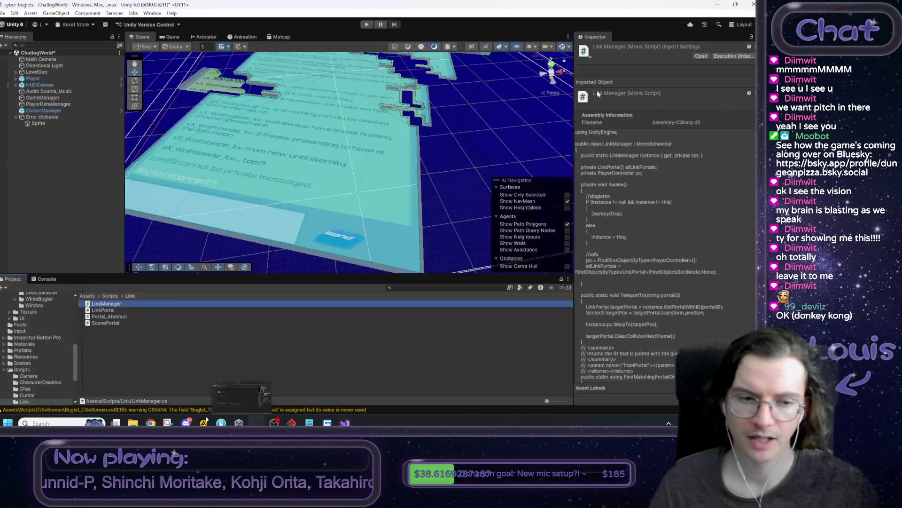
# Open LinkPortal and ScenePortal, then close the LinkPortal and LinkManager tabs
pyautogui.doubleClick(111, 309)
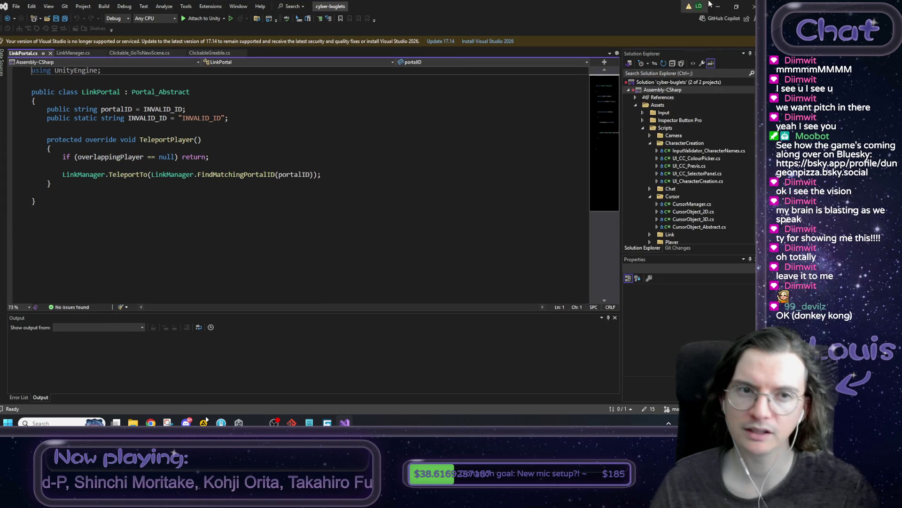
pyautogui.click(718, 7)
pyautogui.doubleClick(112, 323)
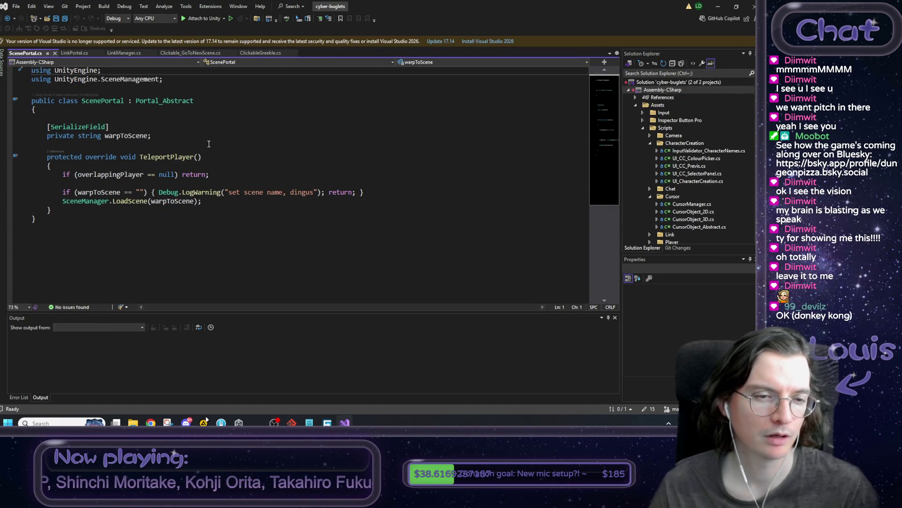
pyautogui.click(100, 52)
pyautogui.click(94, 54)
pyautogui.click(107, 52)
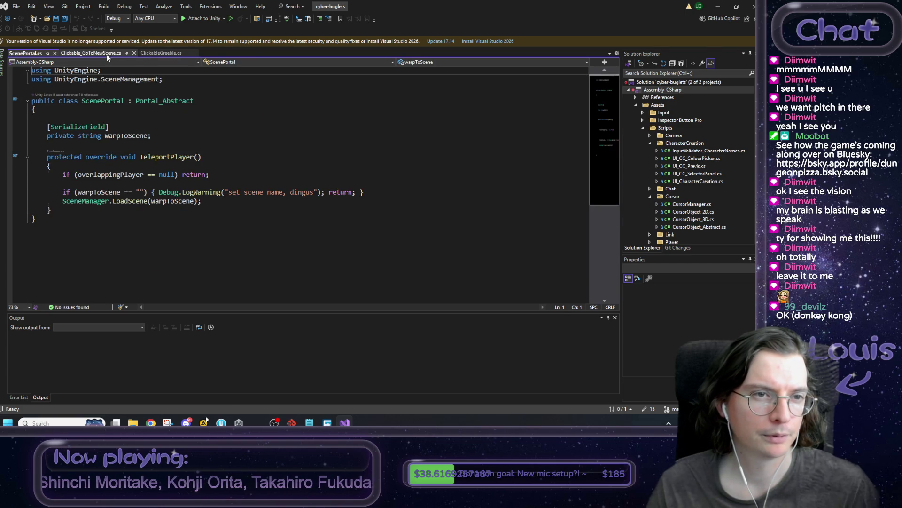
# Replace the template Start/Update code with ClickableGreeble's code, removing the duplicate class header
pyautogui.click(94, 53)
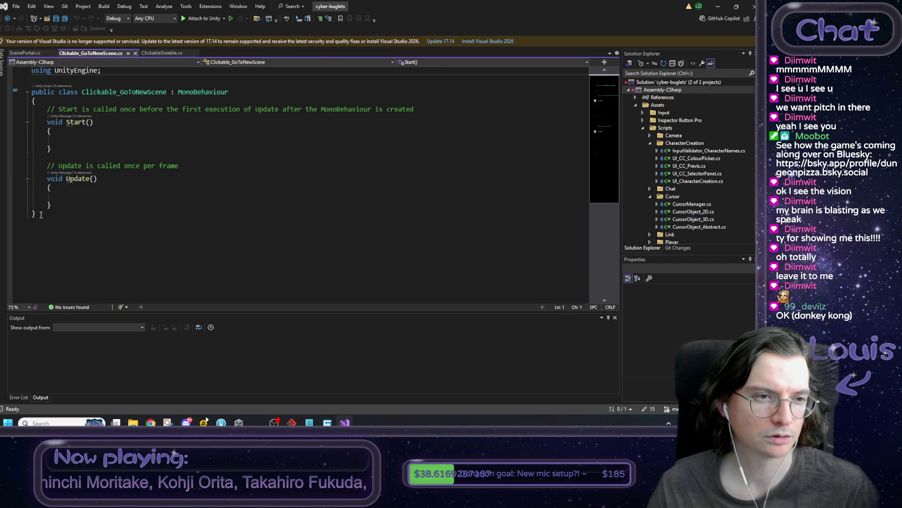
pyautogui.moveTo(58, 205); pyautogui.dragTo(51, 113)
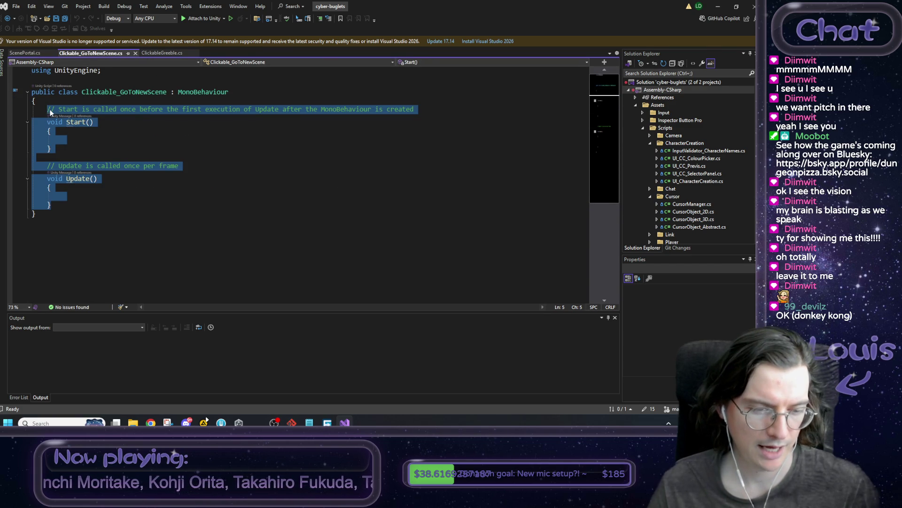
pyautogui.hotkey('ctrl', 'v')
pyautogui.scroll(3, 36, 261)
pyautogui.press('BackSpace')
pyautogui.press('BackSpace')
pyautogui.scroll(5, 84, 221)
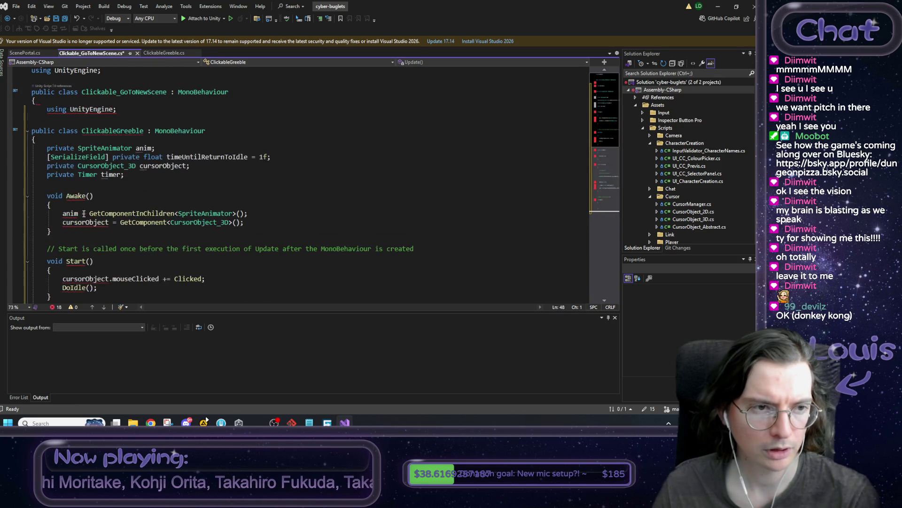
pyautogui.moveTo(59, 138); pyautogui.dragTo(22, 111)
pyautogui.press('BackSpace')
pyautogui.press('BackSpace')
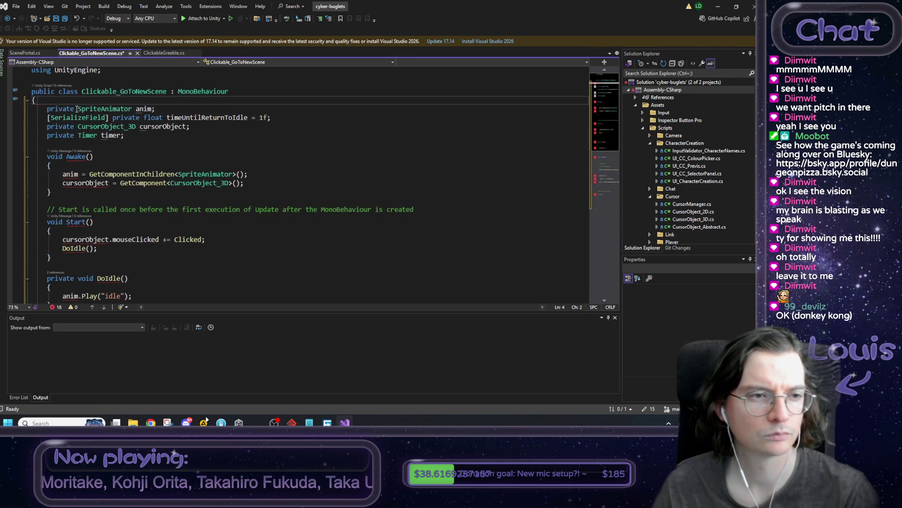
pyautogui.scroll(-8, 54, 228)
pyautogui.scroll(10, 53, 227)
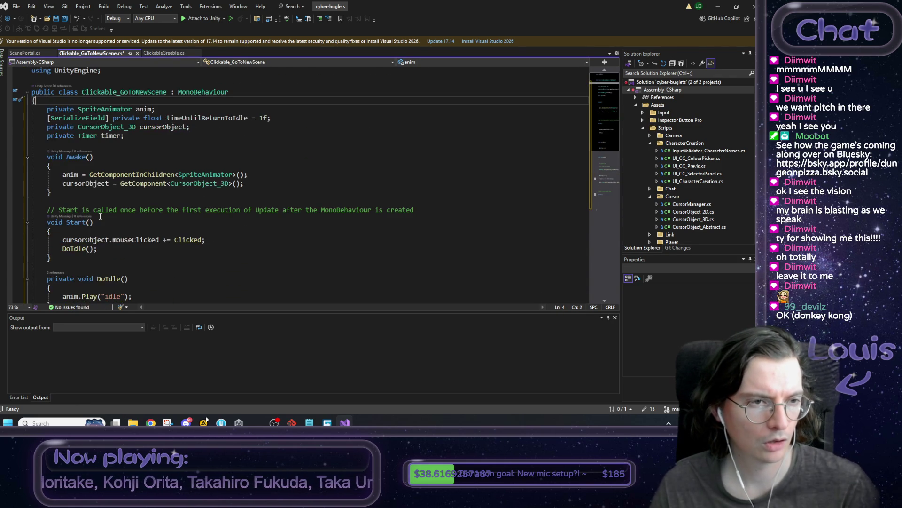
# Delete the SpriteAnimator anim field, its Awake lookup and the idle timer fields
pyautogui.doubleClick(104, 109)
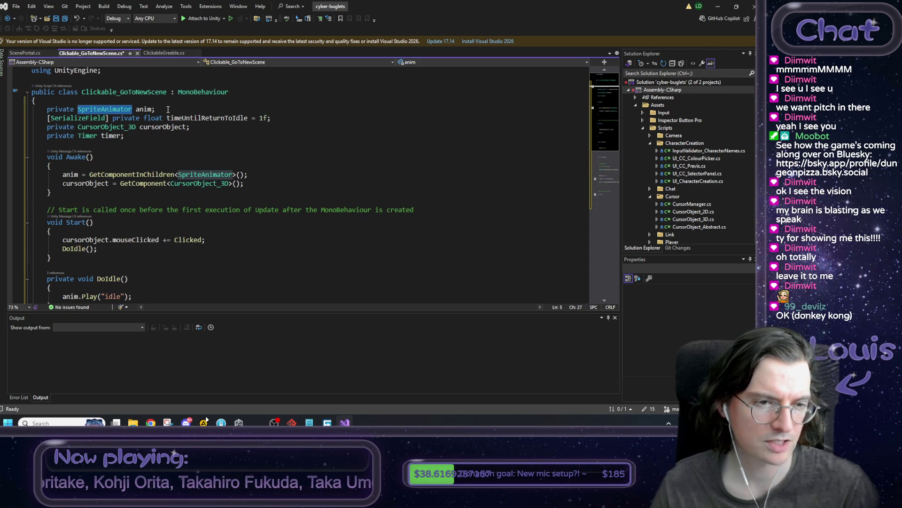
pyautogui.moveTo(245, 174); pyautogui.dragTo(41, 174)
pyautogui.press('BackSpace')
pyautogui.press('BackSpace')
pyautogui.press('BackSpace')
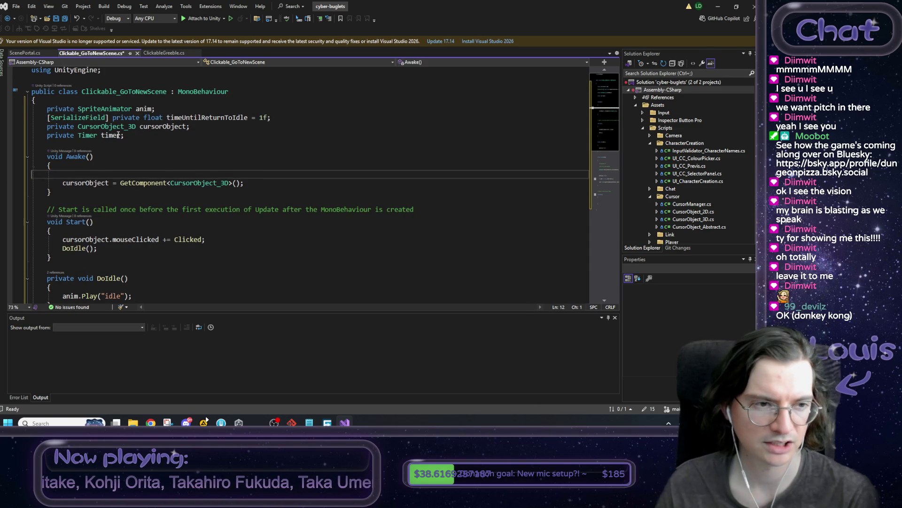
pyautogui.tripleClick(116, 109)
pyautogui.press('BackSpace')
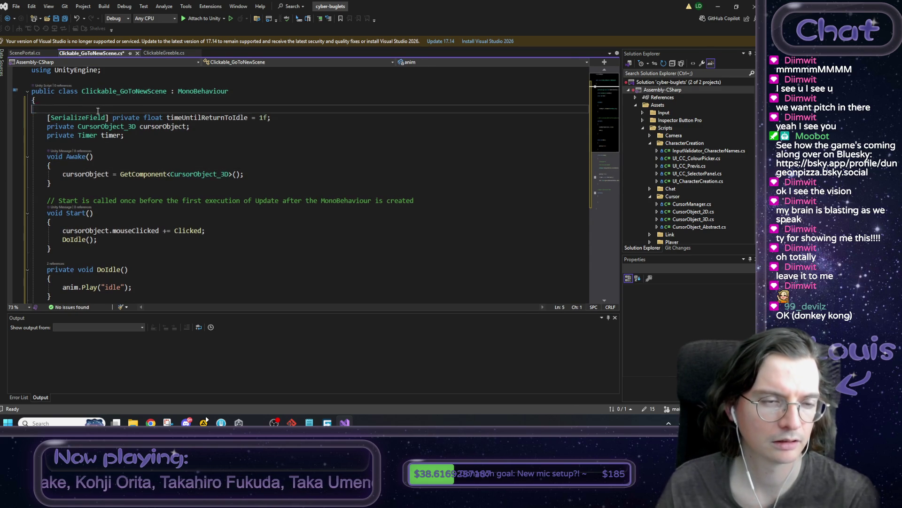
pyautogui.click(12, 109)
pyautogui.press('BackSpace')
pyautogui.press('Delete')
pyautogui.press('End')
pyautogui.hotkey('shift', 'Down')
pyautogui.press('BackSpace')
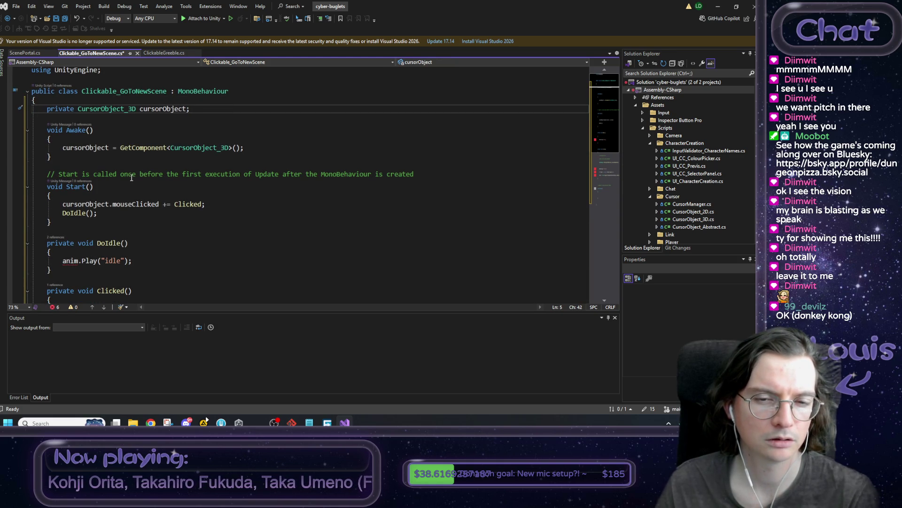
pyautogui.moveTo(69, 272); pyautogui.dragTo(10, 242)
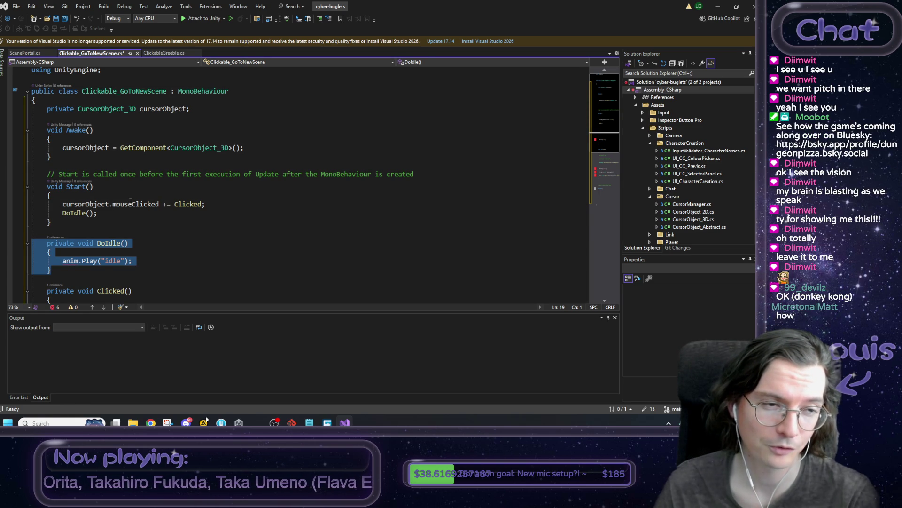
pyautogui.click(99, 227)
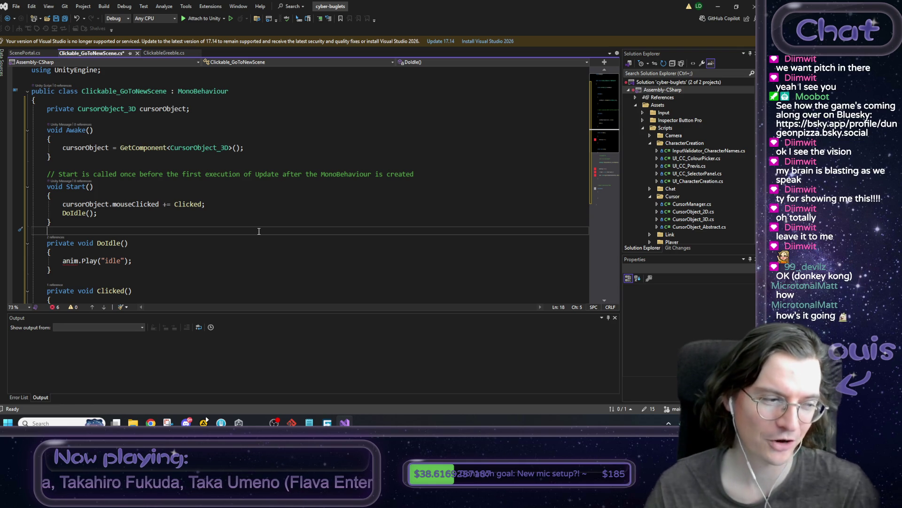
# Undo the deletions to restore the anim and timer fields and clear the errors
pyautogui.scroll(-1, 246, 235)
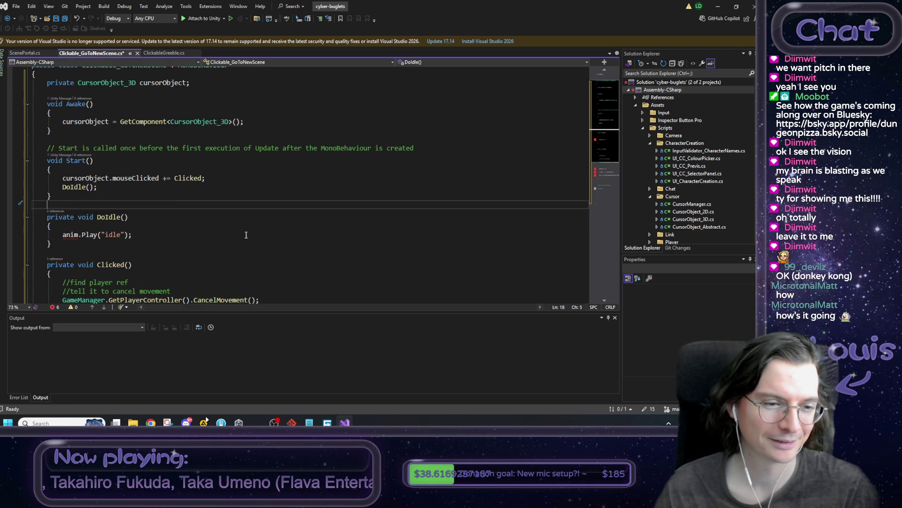
pyautogui.hotkey('ctrl', 'z')
pyautogui.hotkey('ctrl', 'z')
pyautogui.hotkey('ctrl', 'z')
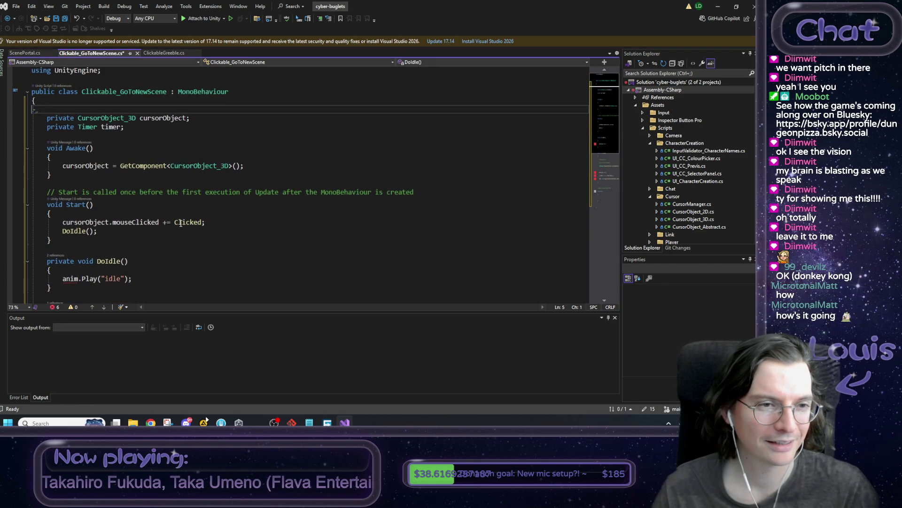
pyautogui.click(181, 223)
pyautogui.scroll(-3, 213, 193)
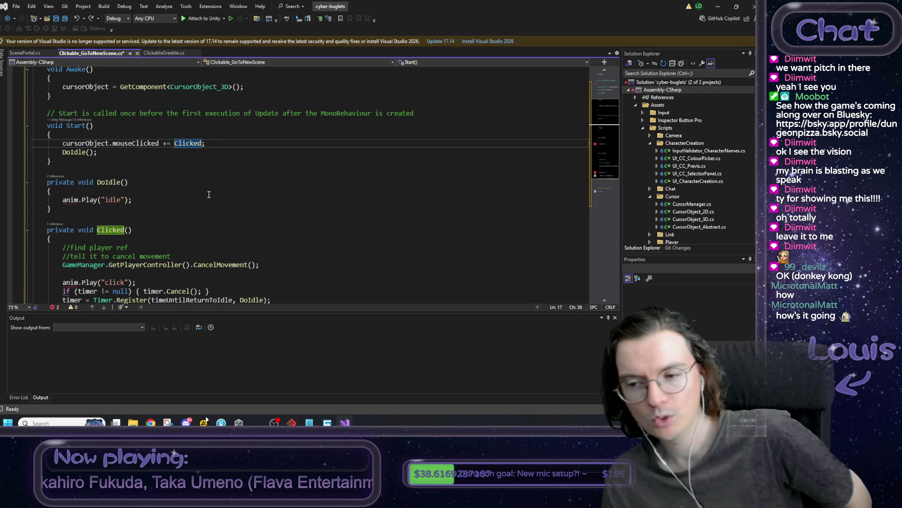
pyautogui.scroll(2, 208, 194)
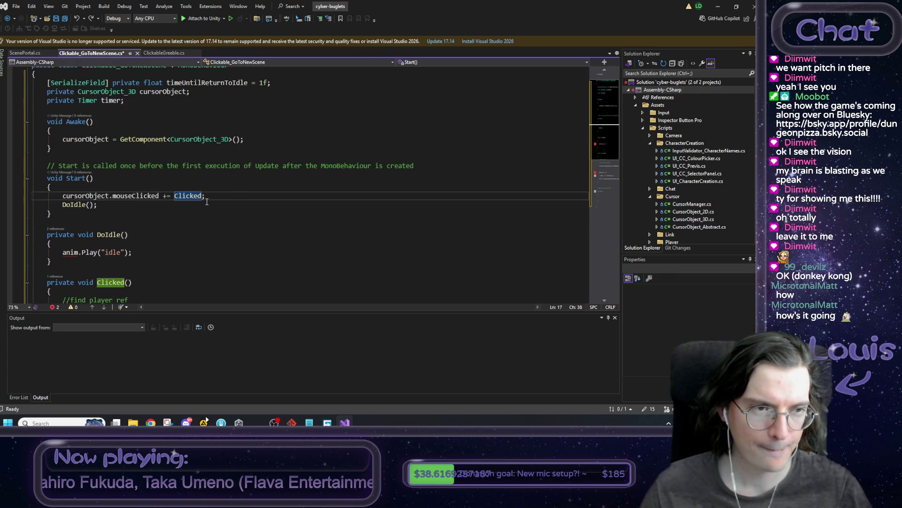
pyautogui.scroll(1, 208, 199)
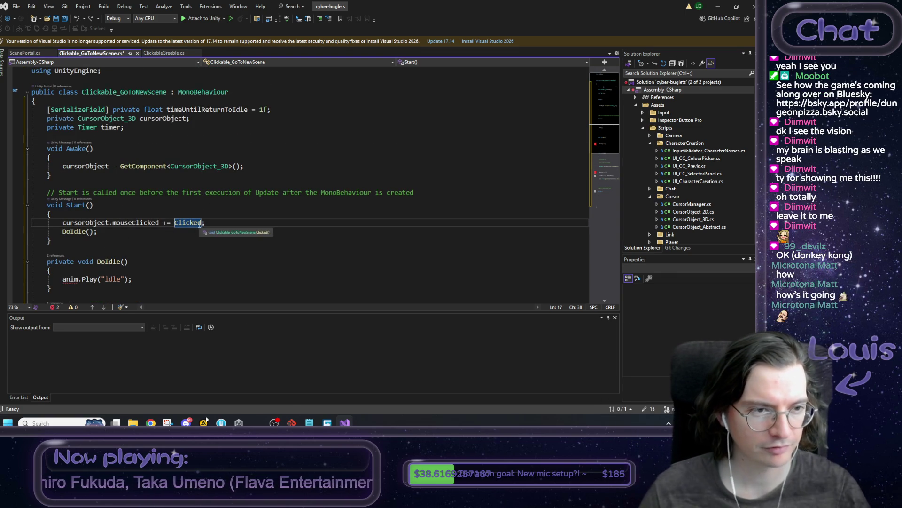
pyautogui.hotkey('ctrl', 'z')
pyautogui.hotkey('ctrl', 'z')
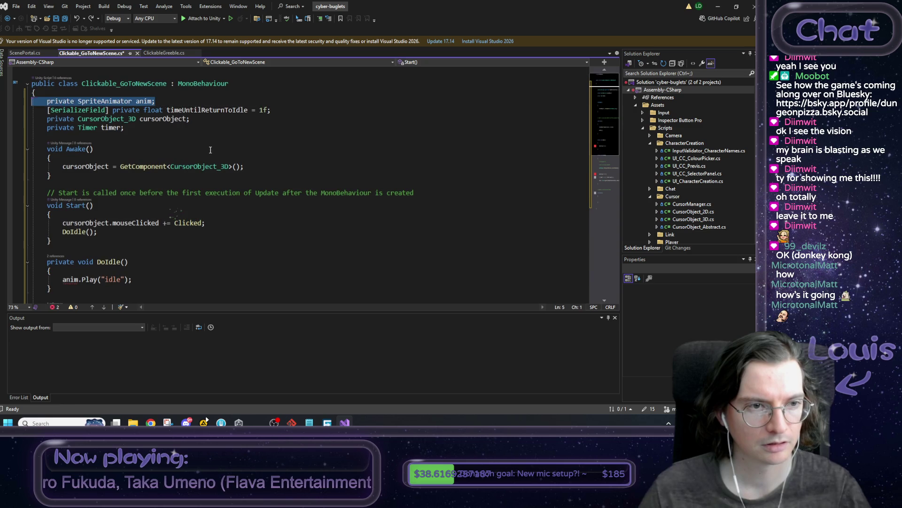
pyautogui.hotkey('ctrl', 'z')
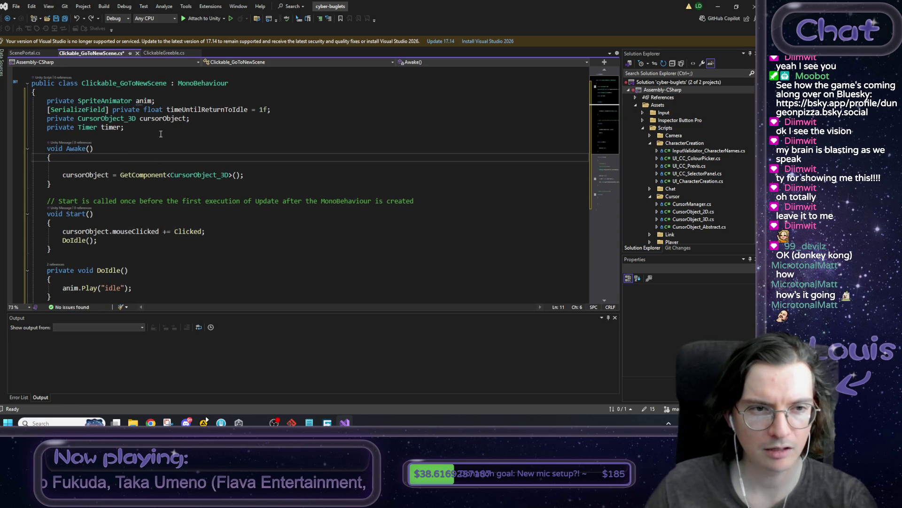
pyautogui.hotkey('ctrl', 'z')
pyautogui.hotkey('ctrl', 'z')
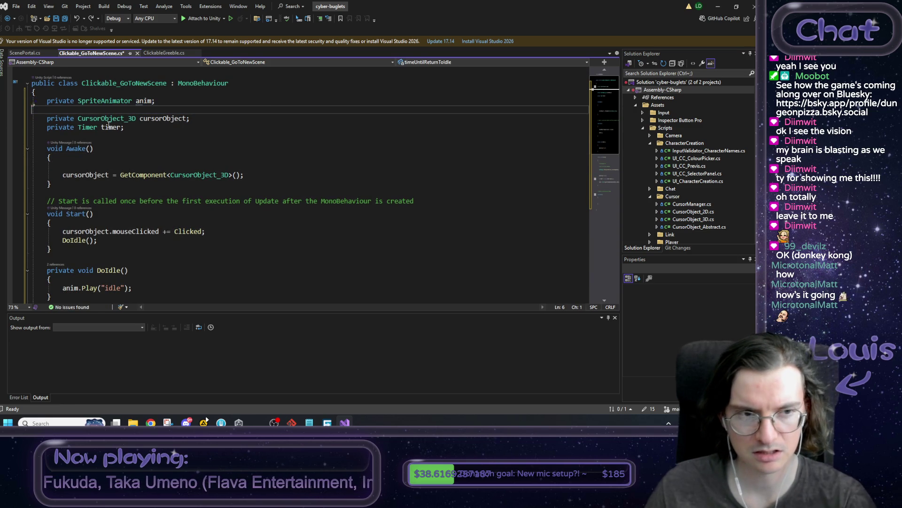
pyautogui.hotkey('ctrl', 'z')
pyautogui.hotkey('ctrl', 'z')
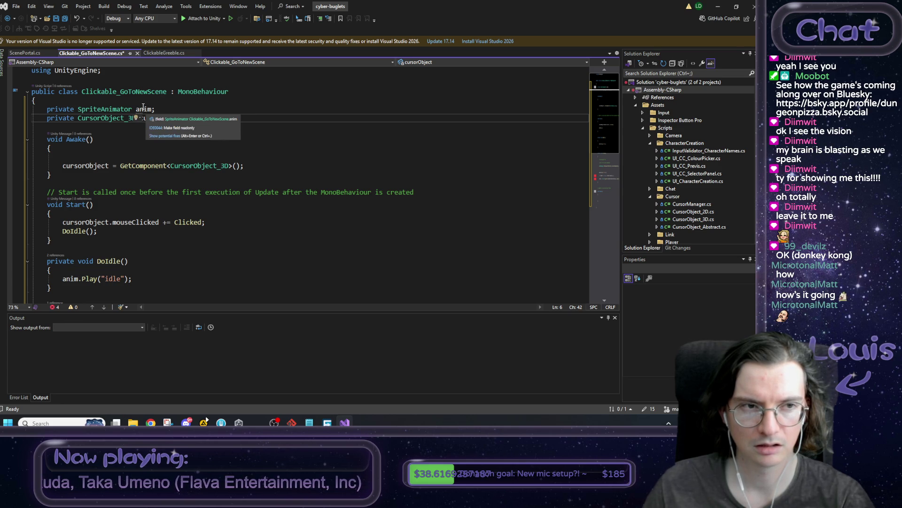
# Paste ClickableGreeble's anim GetComponentInChildren line into Awake, replacing the cursorObject lookup
pyautogui.click(163, 53)
pyautogui.scroll(-5, 263, 175)
pyautogui.scroll(5, 263, 175)
pyautogui.moveTo(264, 175)
pyautogui.mouseDown()
pyautogui.moveTo(51, 175)
pyautogui.moveTo(62, 174)
pyautogui.mouseUp()
pyautogui.hotkey('ctrl', 'c')
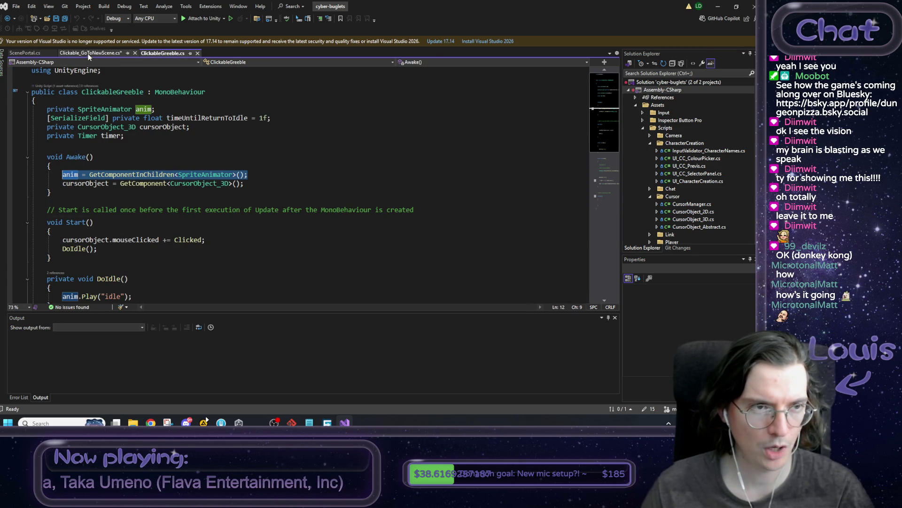
pyautogui.click(91, 53)
pyautogui.click(263, 156)
pyautogui.hotkey('ctrl', 'v')
pyautogui.hotkey('shift', 'Down')
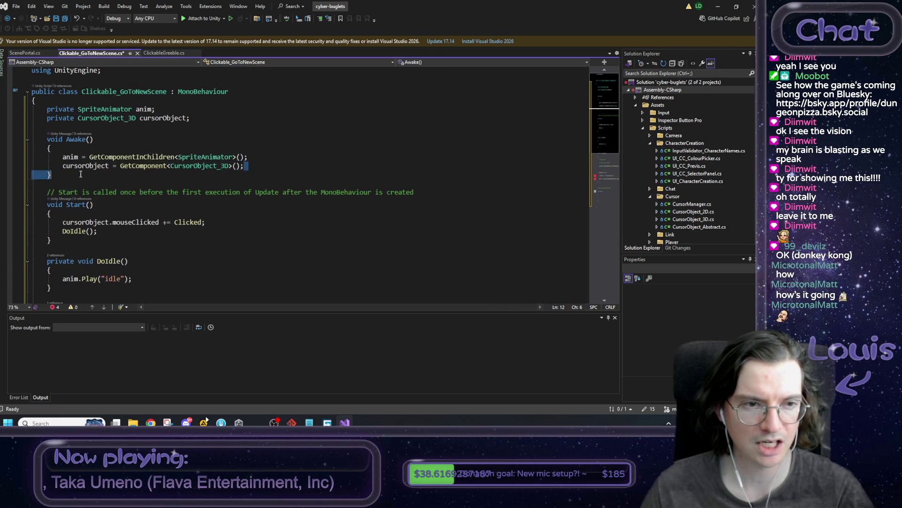
pyautogui.press('Delete')
pyautogui.moveTo(192, 124); pyautogui.dragTo(32, 127)
pyautogui.click(174, 145)
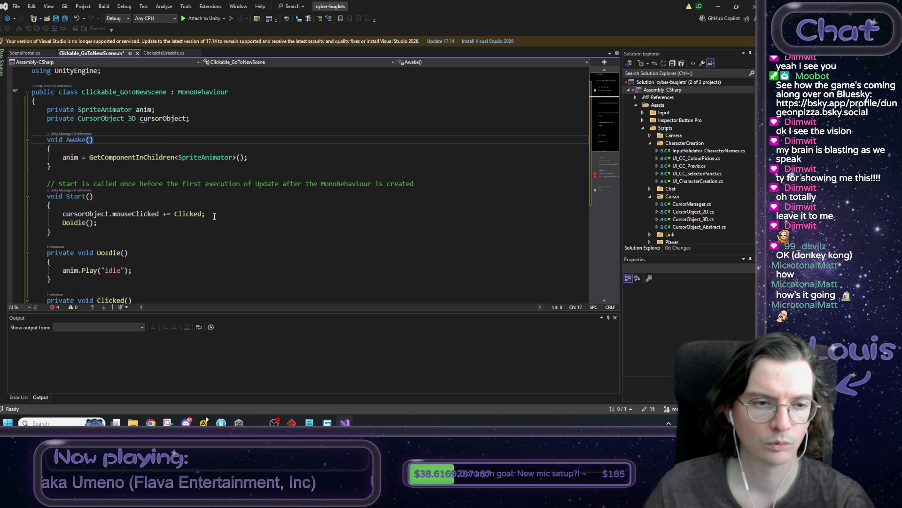
# Empty the Clicked() method body, keeping the mouseClicked subscription, and save the script
pyautogui.moveTo(215, 216); pyautogui.dragTo(0, 215)
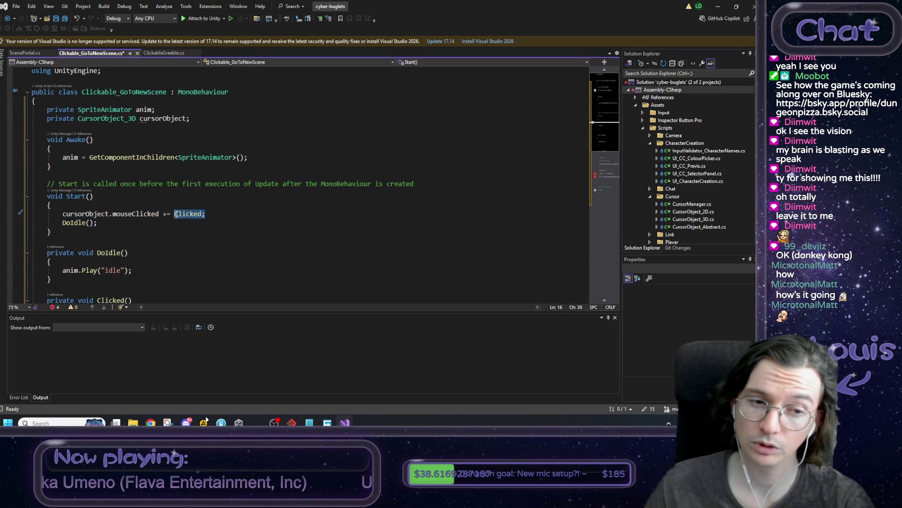
pyautogui.click(122, 214)
pyautogui.doubleClick(122, 213)
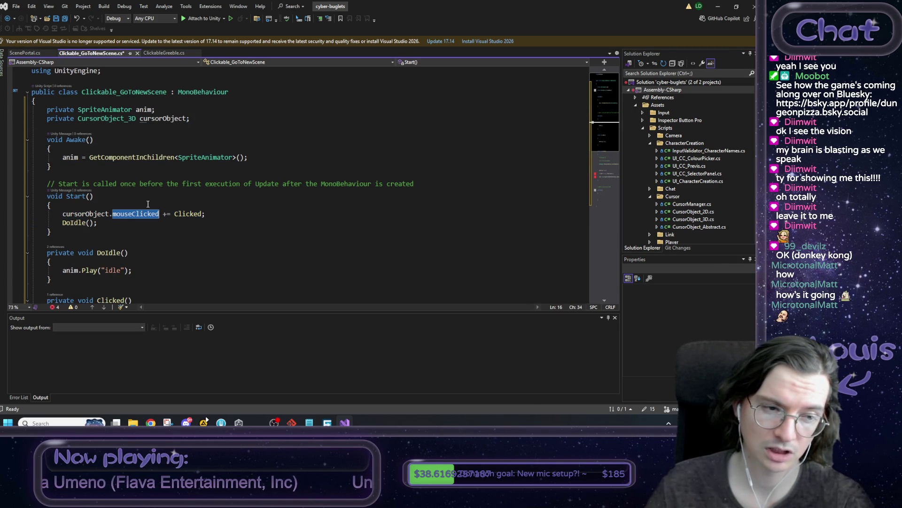
pyautogui.doubleClick(161, 118)
pyautogui.click(195, 118)
pyautogui.scroll(-2, 191, 144)
pyautogui.scroll(-1, 192, 144)
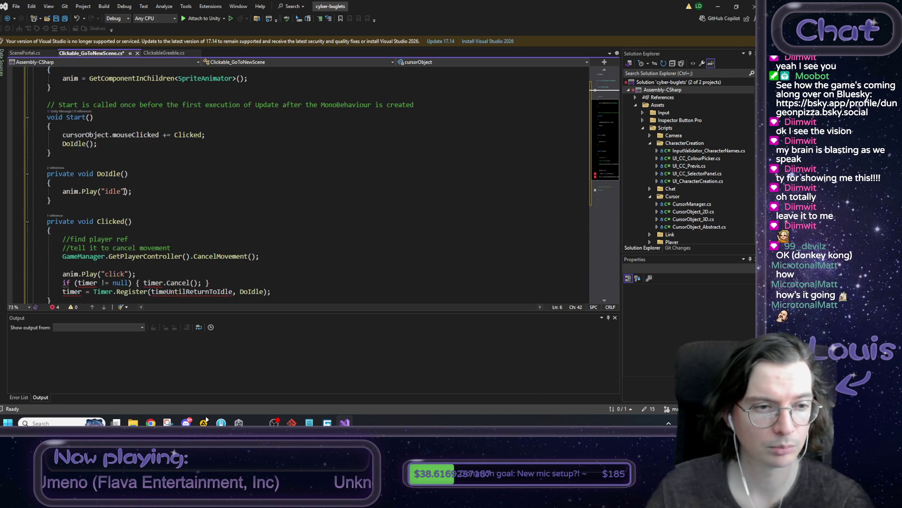
pyautogui.scroll(-2, 125, 191)
pyautogui.click(97, 221)
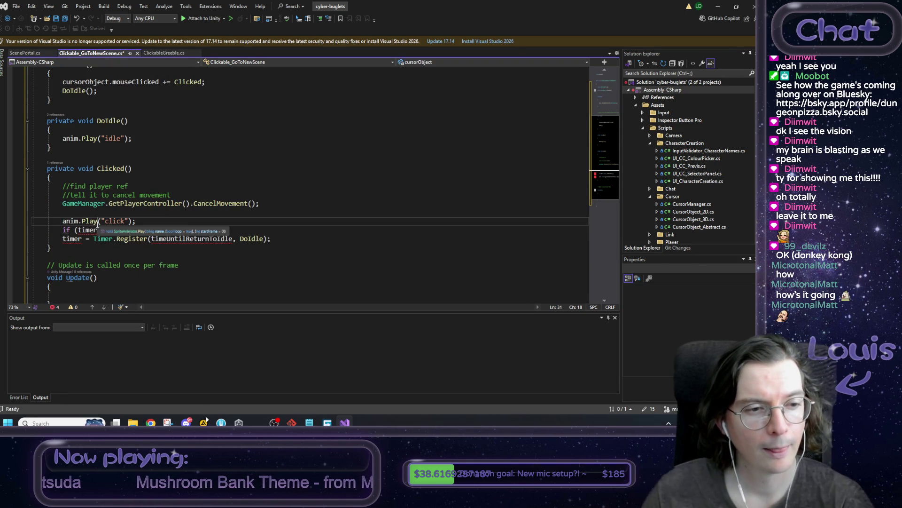
pyautogui.moveTo(291, 238)
pyautogui.mouseDown()
pyautogui.moveTo(33, 212)
pyautogui.moveTo(27, 186)
pyautogui.mouseUp()
pyautogui.press('Delete')
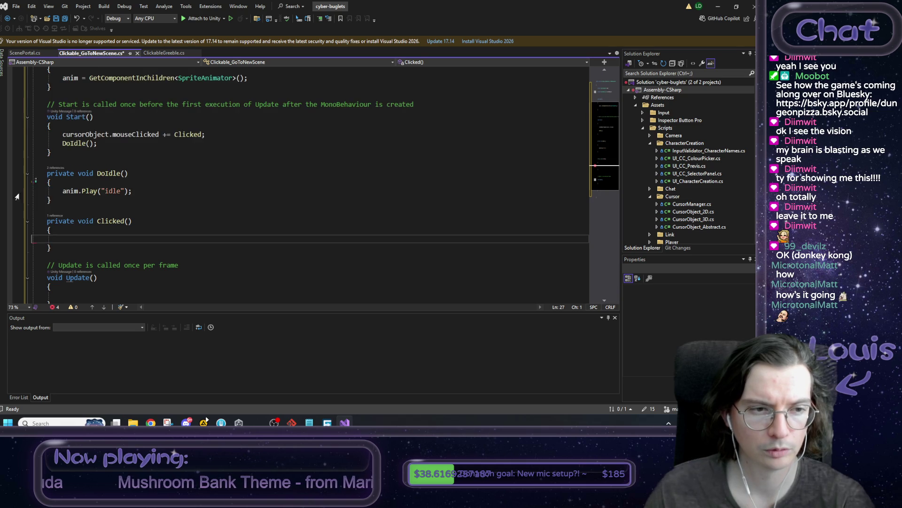
pyautogui.scroll(-4, 102, 245)
pyautogui.scroll(4, 103, 113)
pyautogui.hotkey('ctrl', 's')
# Copy ScenePortal's warpToScene check and LoadScene call into Clicked()
pyautogui.click(25, 53)
pyautogui.click(107, 183)
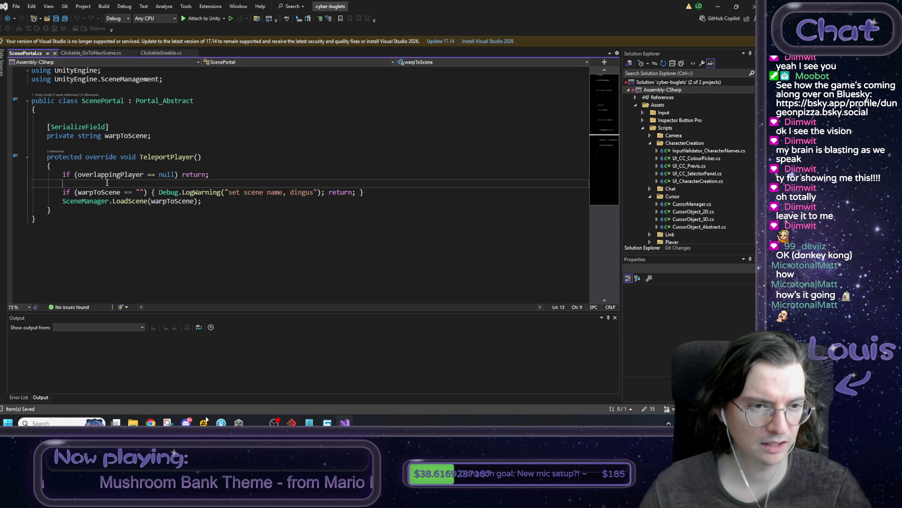
pyautogui.moveTo(206, 203); pyautogui.dragTo(56, 193)
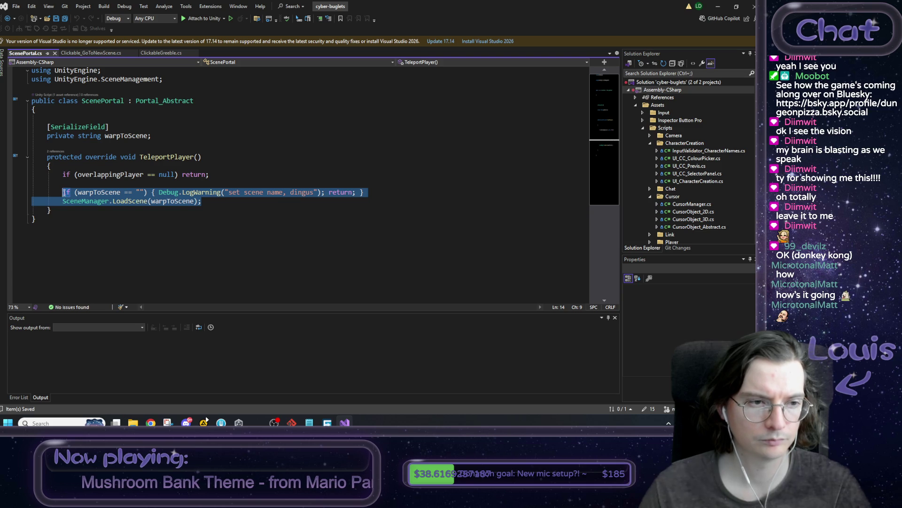
pyautogui.click(99, 54)
pyautogui.hotkey('ctrl', 'v')
# Add the [SerializeField] warpToScene string field after the cursorObject field and save
pyautogui.click(25, 53)
pyautogui.moveTo(152, 136); pyautogui.dragTo(47, 127)
pyautogui.click(91, 53)
pyautogui.scroll(4, 117, 126)
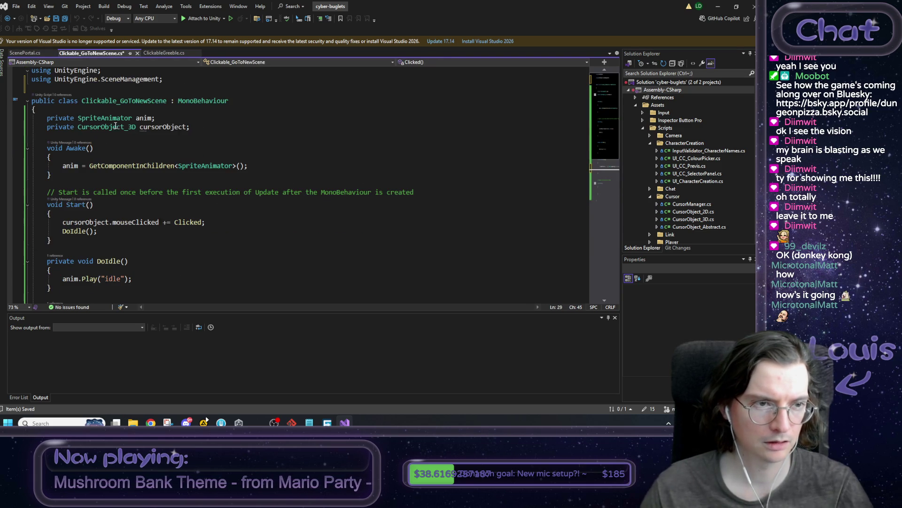
pyautogui.click(194, 126)
pyautogui.press('Return')
pyautogui.hotkey('ctrl', 'v')
pyautogui.hotkey('ctrl', 's')
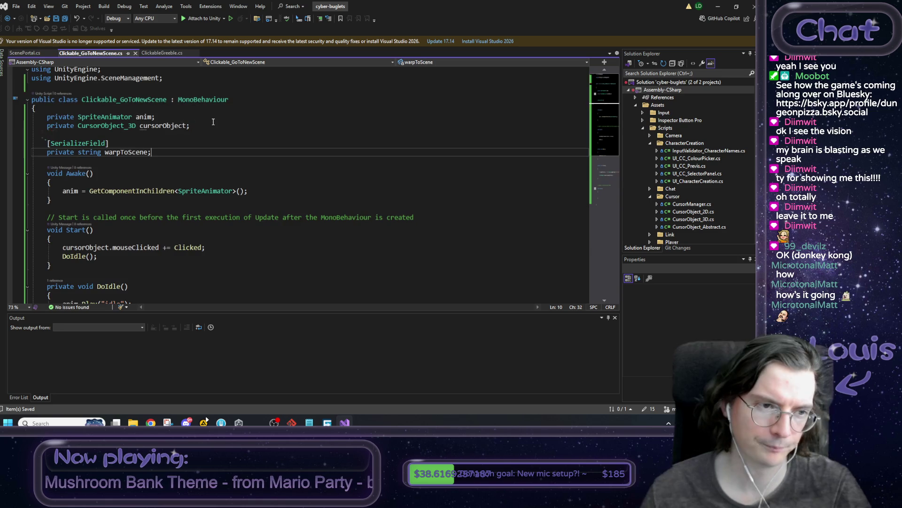
pyautogui.scroll(-4, 211, 162)
pyautogui.scroll(-2, 211, 162)
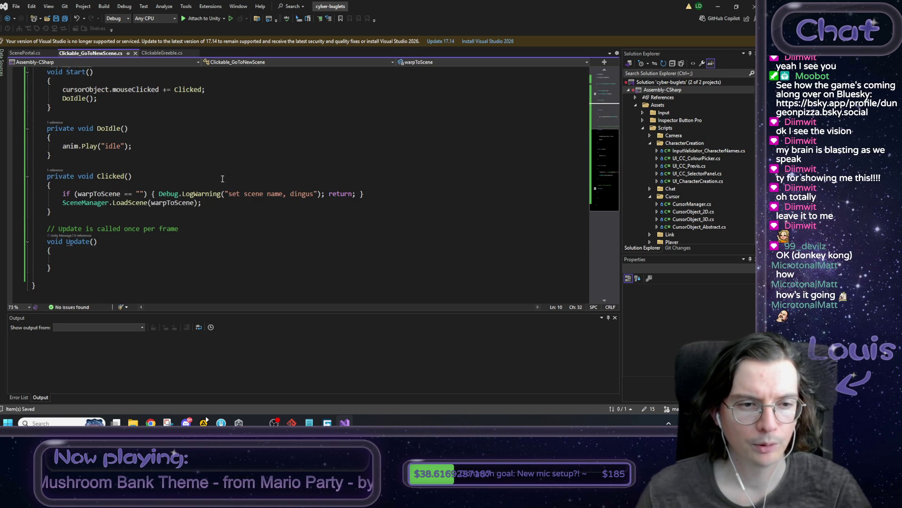
pyautogui.scroll(4, 254, 198)
pyautogui.hotkey('alt', 'Tab')
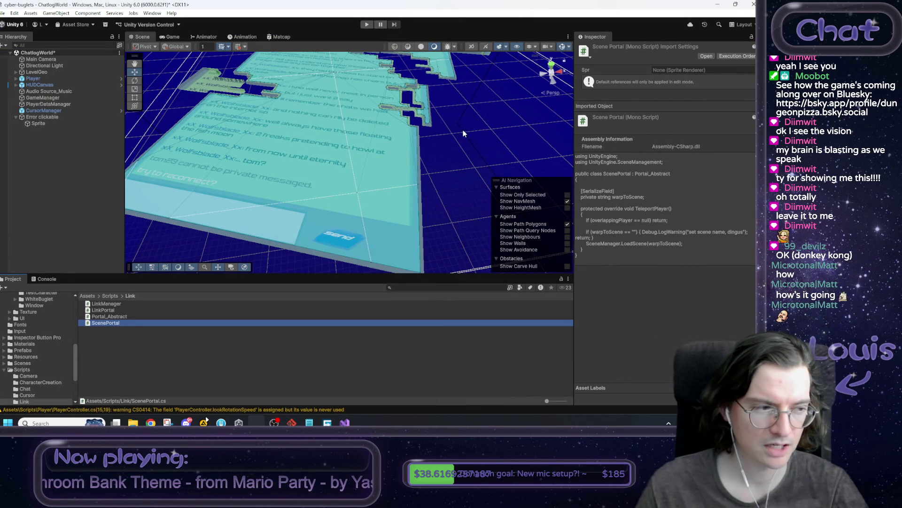
# Add the Clickable_GoToNewScene component to the Error clickable object
pyautogui.moveTo(463, 134); pyautogui.dragTo(390, 138)
pyautogui.click(336, 201)
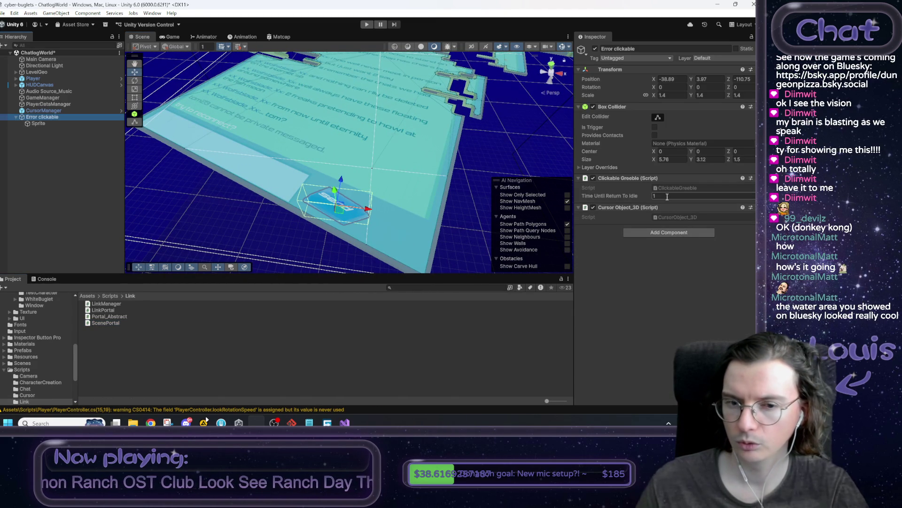
pyautogui.click(669, 234)
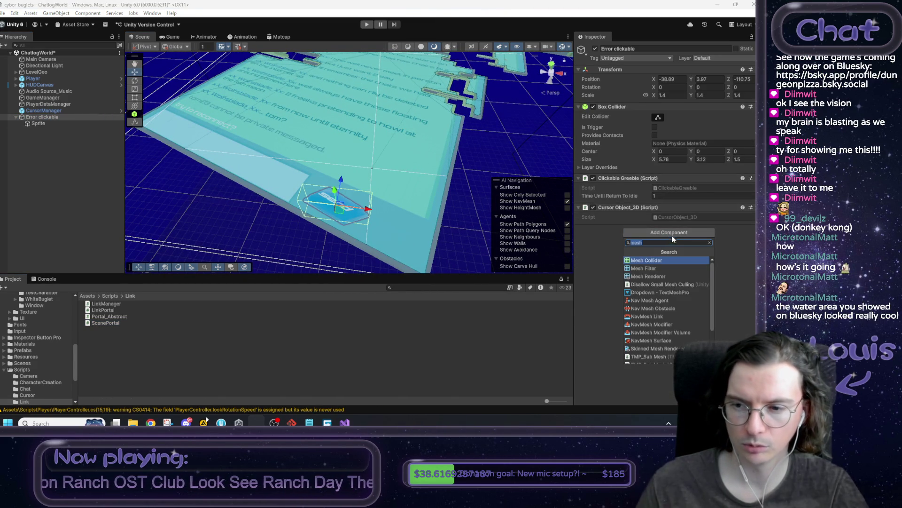
pyautogui.write('click')
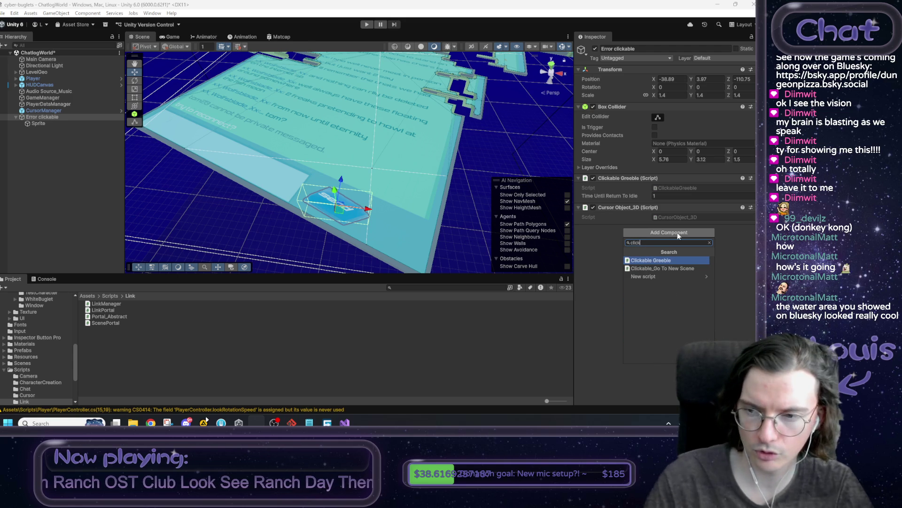
pyautogui.click(666, 268)
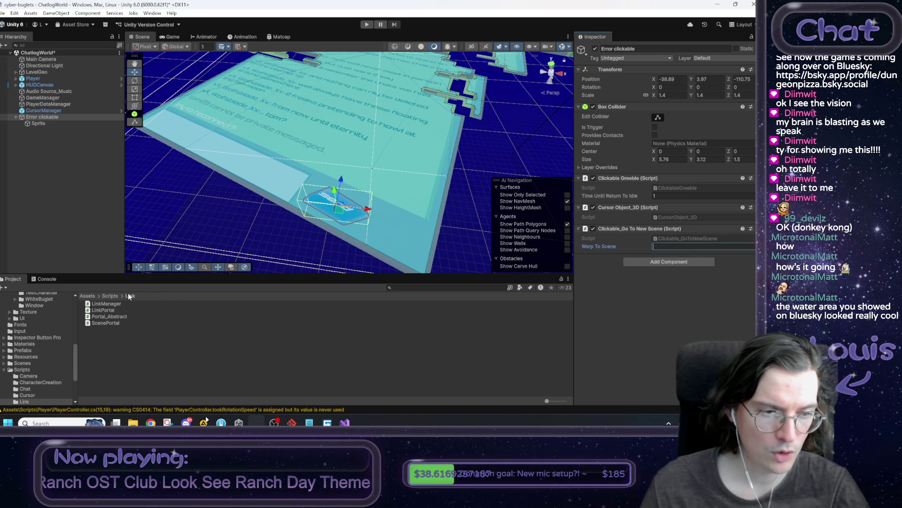
# Set the component's Warp To Scene field to TitleScreen, checking the Assets > Scenes folder
pyautogui.click(113, 295)
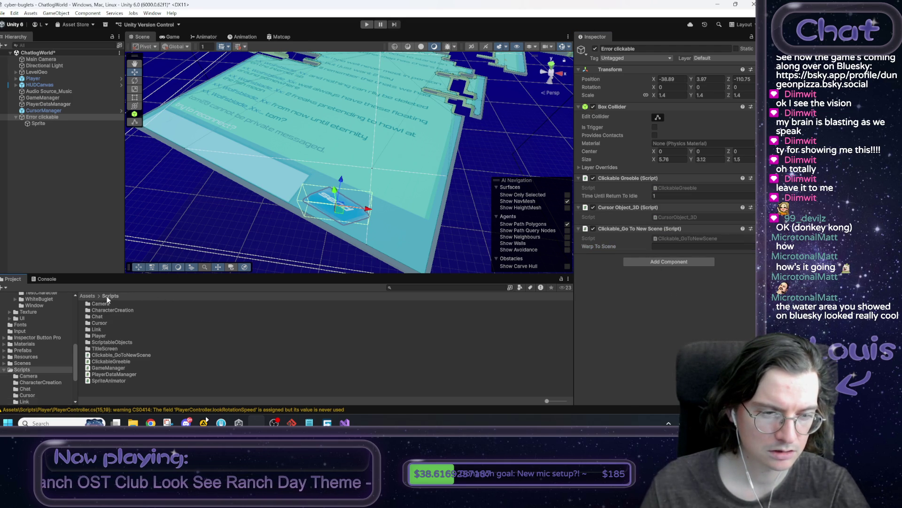
pyautogui.click(87, 296)
pyautogui.doubleClick(100, 350)
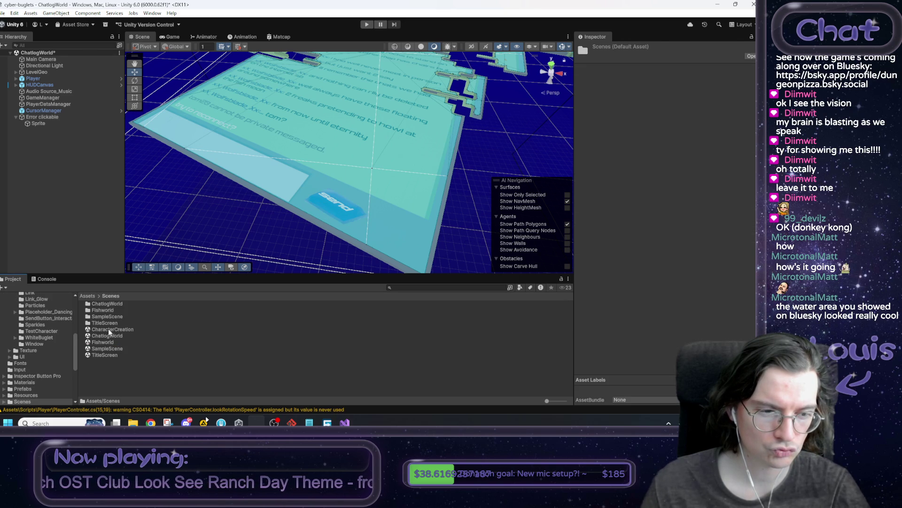
pyautogui.click(108, 329)
pyautogui.click(108, 355)
pyautogui.click(48, 117)
pyautogui.click(705, 246)
pyautogui.write('TitleScreen')
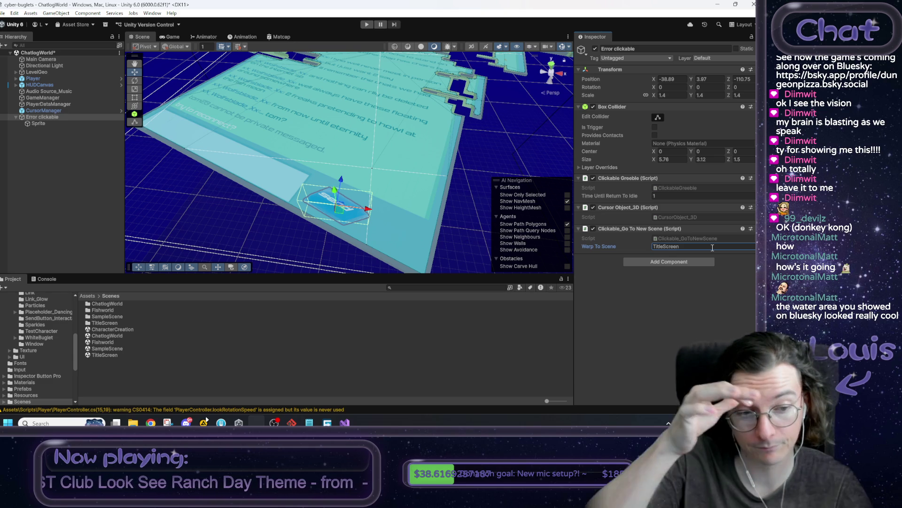
pyautogui.click(523, 146)
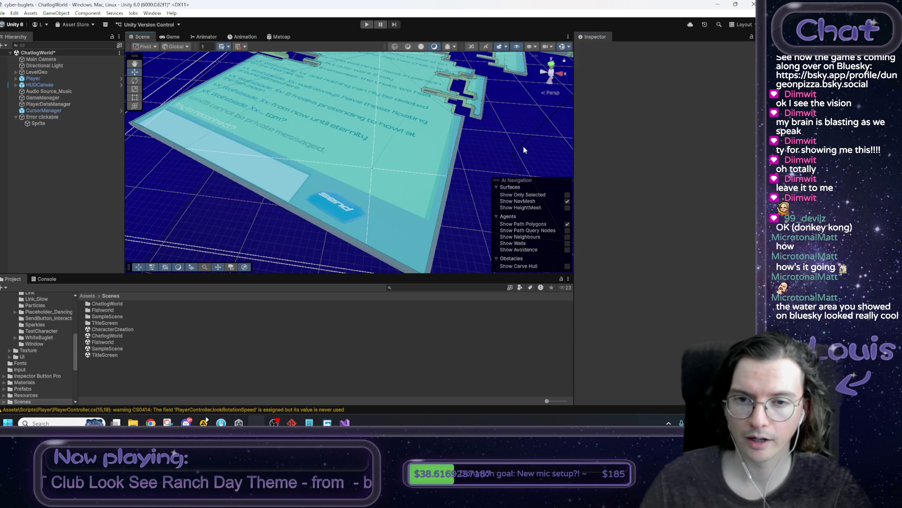
# Open the TitleScreen scene and run it in Play mode to show the Cyber Buglets menu
pyautogui.moveTo(196, 184)
pyautogui.mouseDown()
pyautogui.moveTo(206, 153)
pyautogui.moveTo(214, 157)
pyautogui.mouseUp()
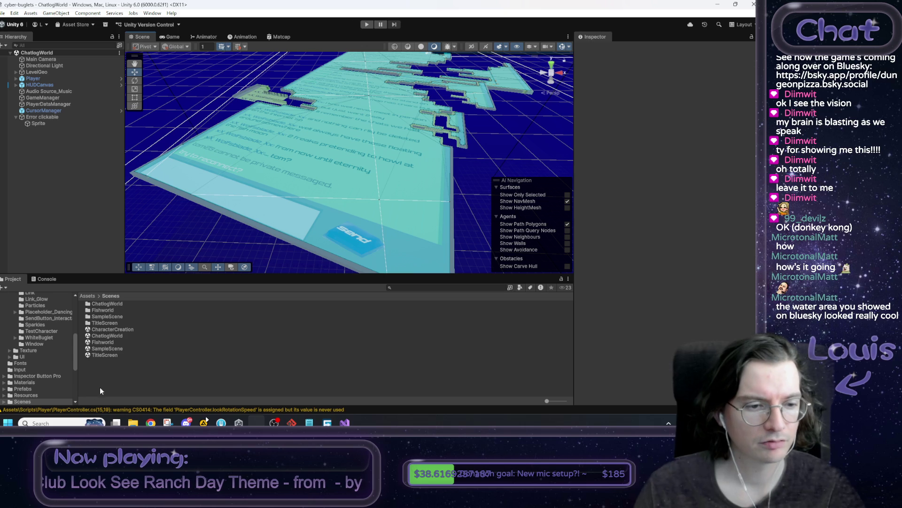
pyautogui.doubleClick(112, 354)
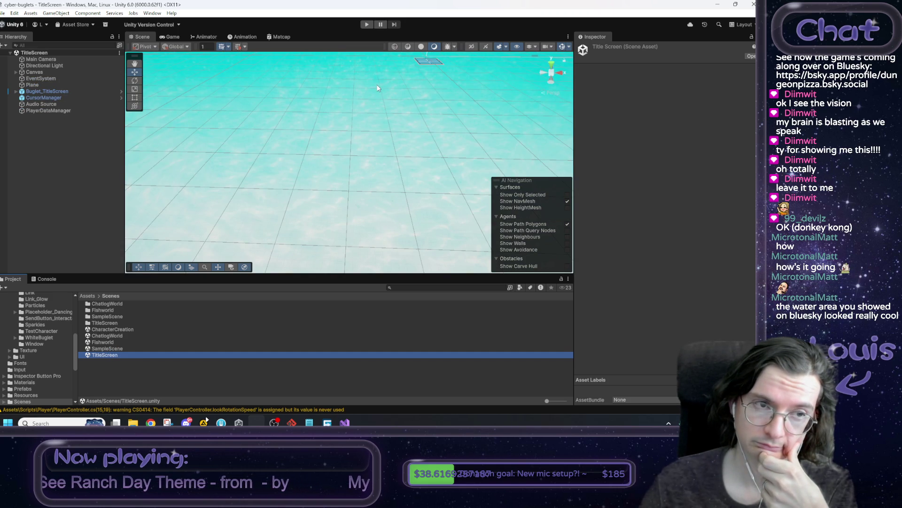
pyautogui.click(366, 25)
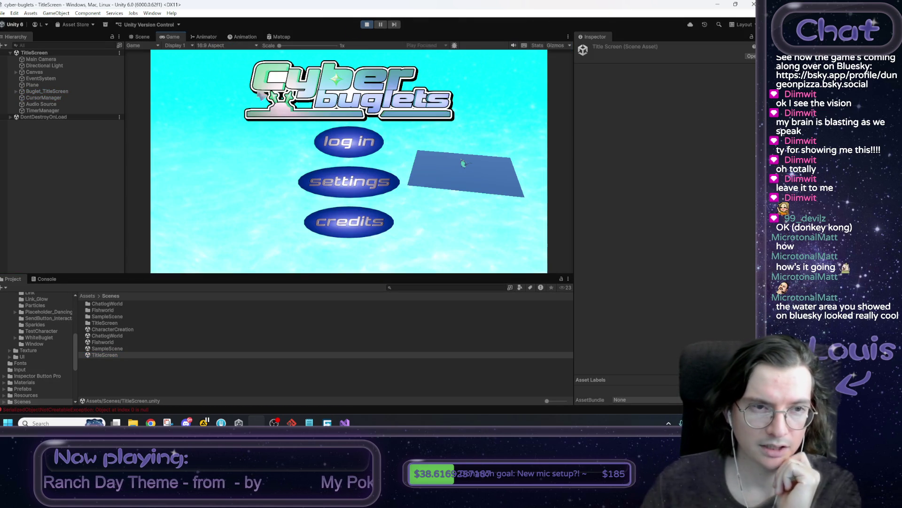
pyautogui.rightClick(172, 38)
# Maximize the game view and log in as a guest from the title menu
pyautogui.click(188, 63)
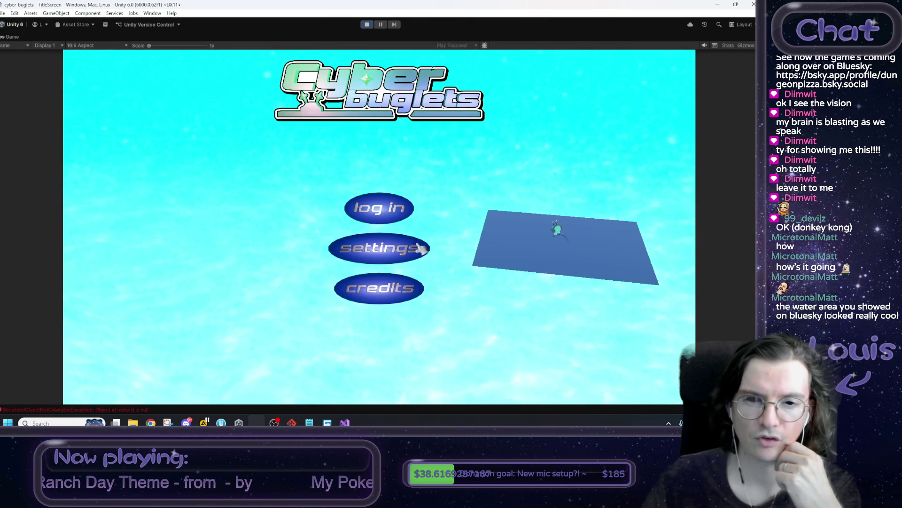
pyautogui.click(396, 208)
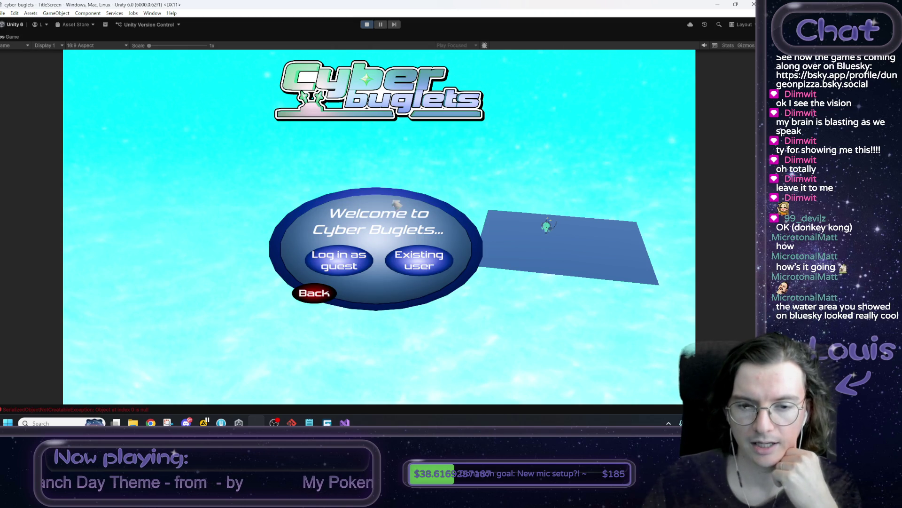
pyautogui.click(348, 266)
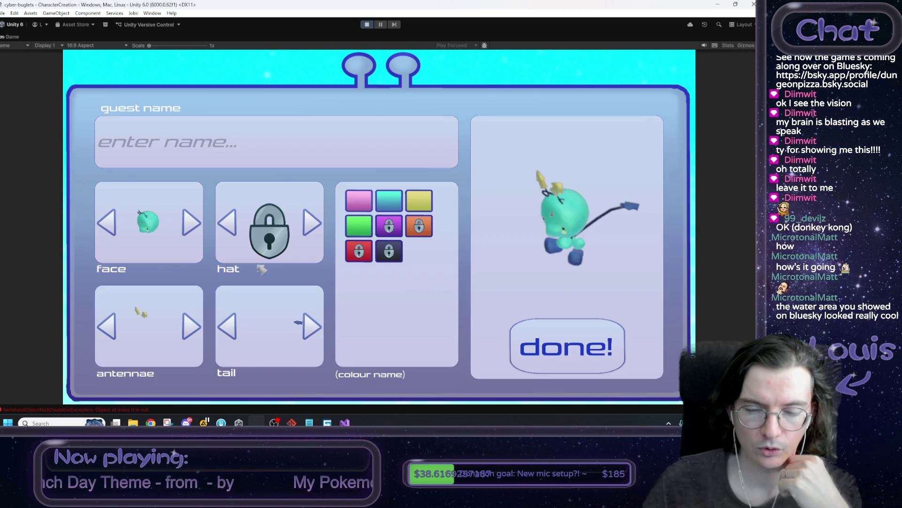
# Create a green bug with a new face, ball antennae and leaf-tipped tail, named grass
pyautogui.click(362, 227)
pyautogui.click(191, 222)
pyautogui.click(198, 330)
pyautogui.click(313, 328)
pyautogui.click(312, 328)
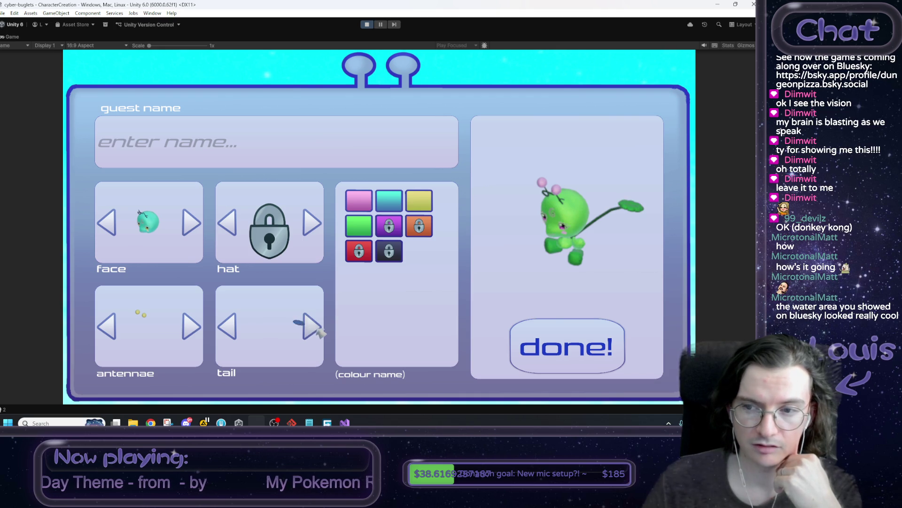
pyautogui.click(233, 331)
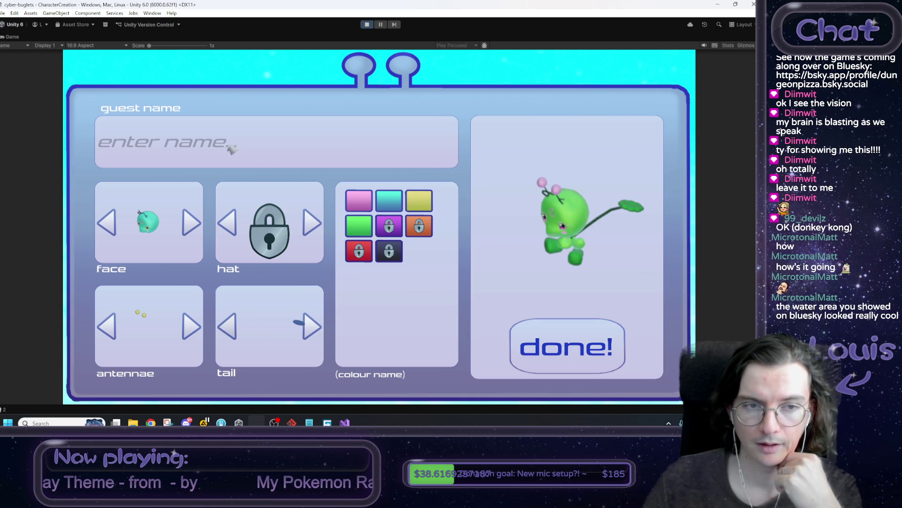
pyautogui.click(554, 338)
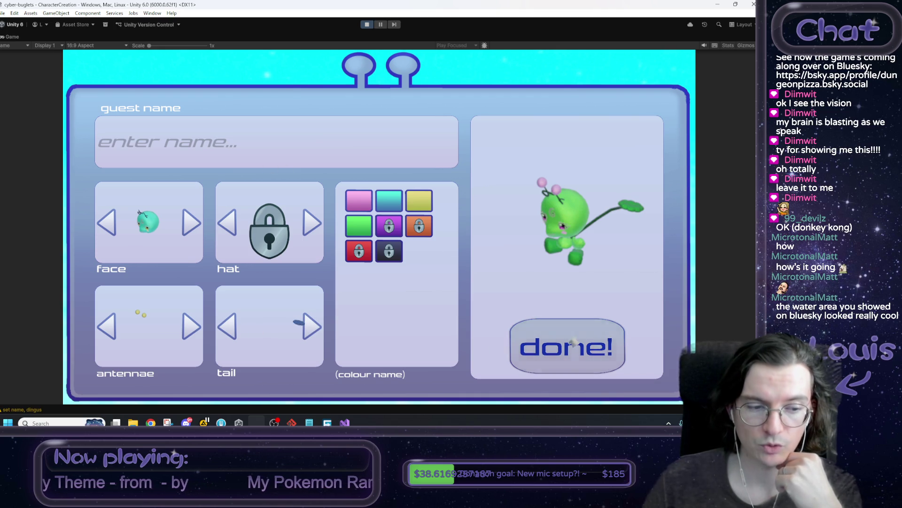
pyautogui.click(162, 150)
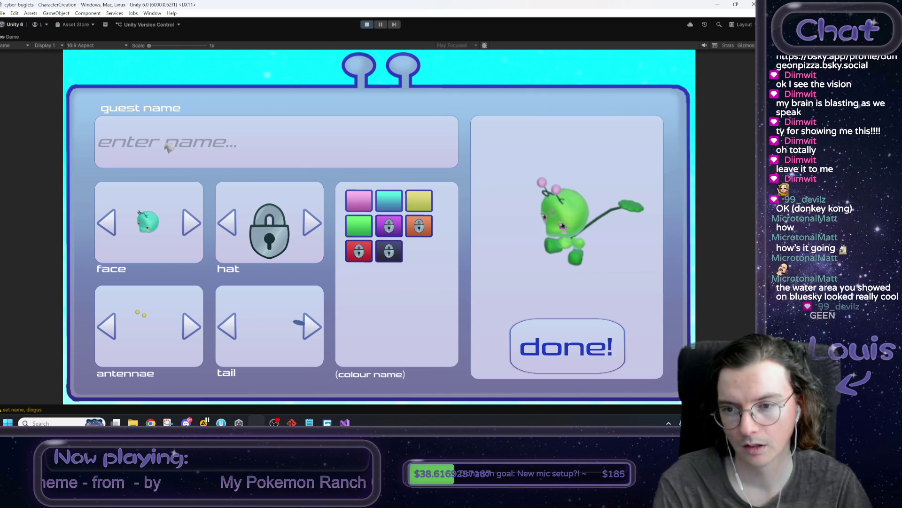
pyautogui.write('grass')
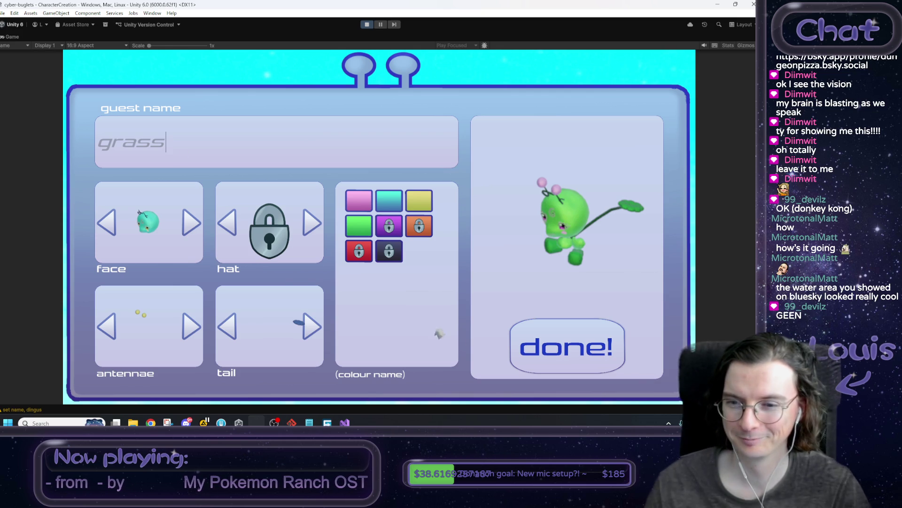
pyautogui.click(551, 362)
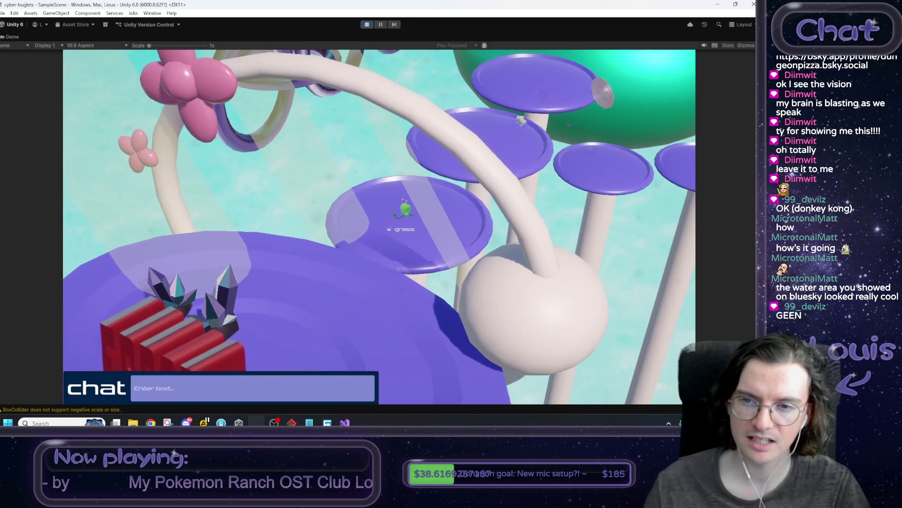
# Jump the bug across the platforms past the green sphere and over the green blob to the ring
pyautogui.press('w')
pyautogui.press('space')
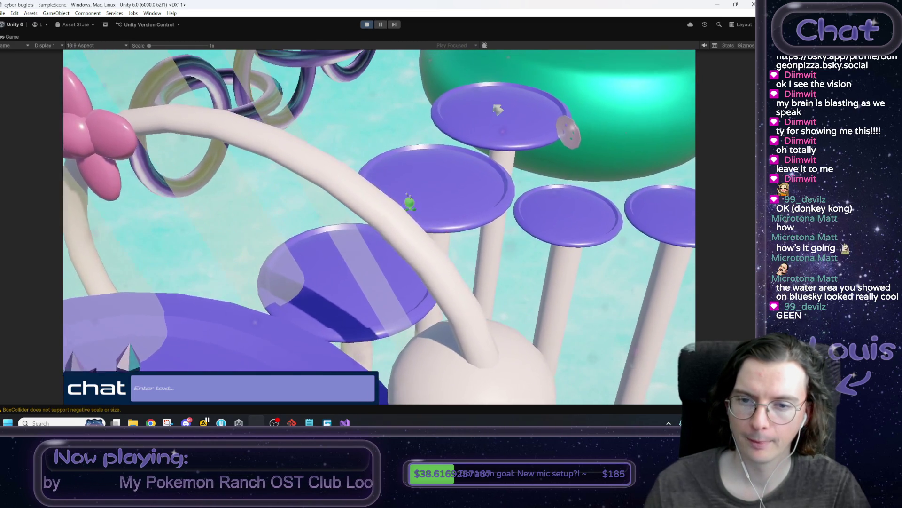
pyautogui.press('w')
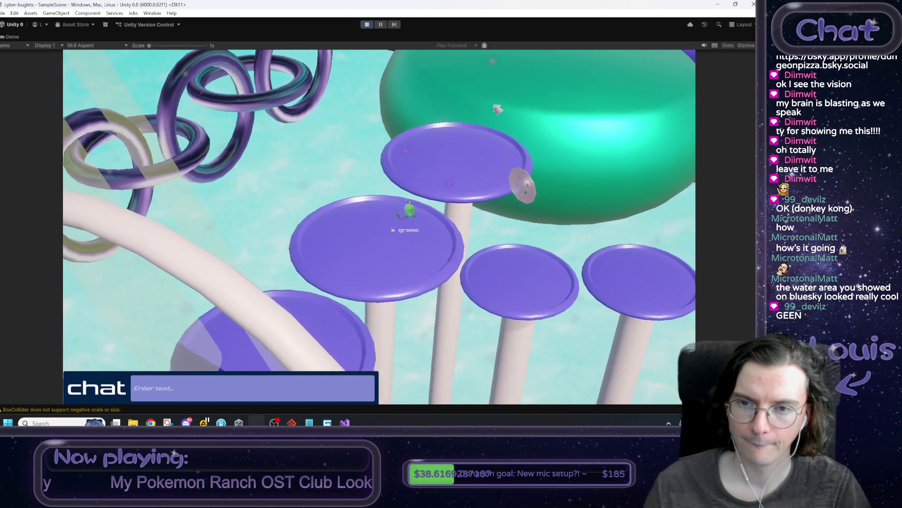
pyautogui.press('w')
pyautogui.press('space')
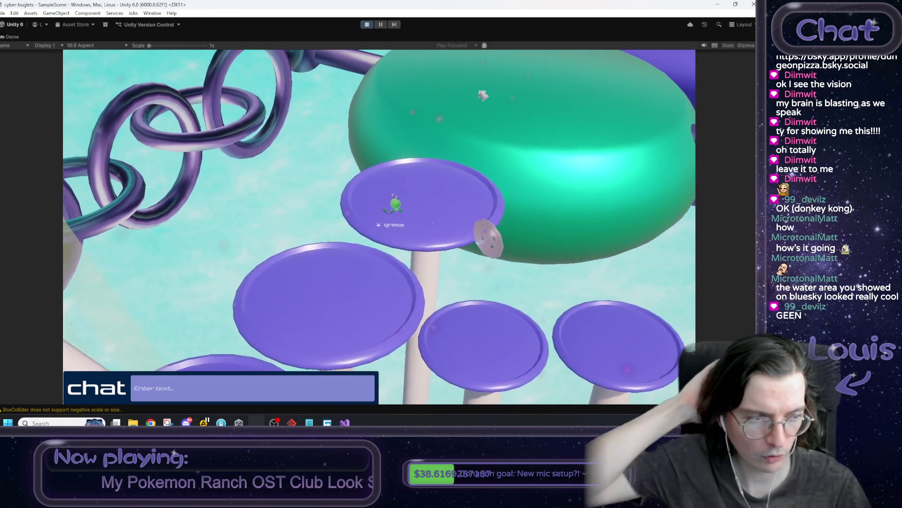
pyautogui.press('w')
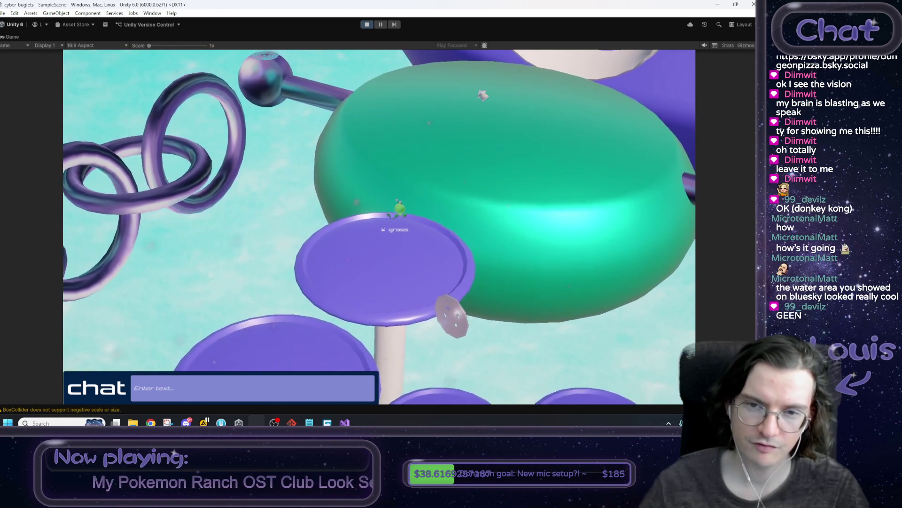
pyautogui.press('w')
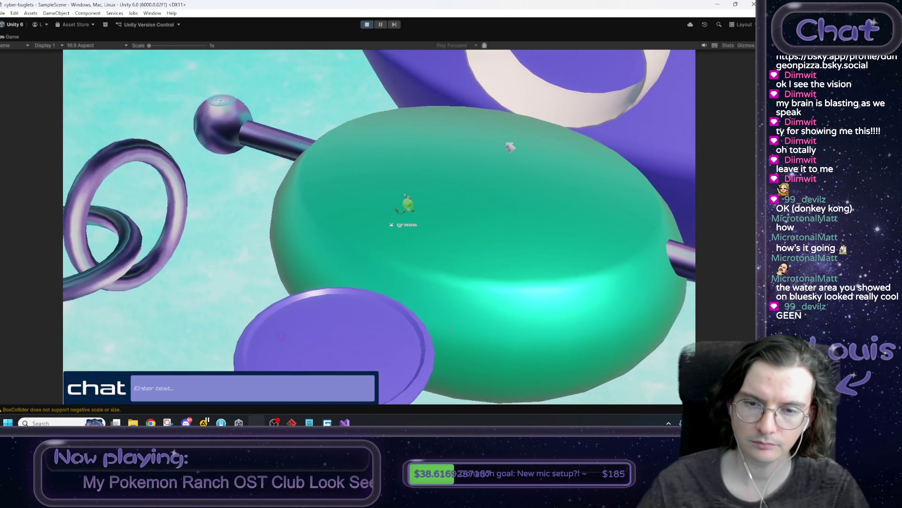
pyautogui.press('w')
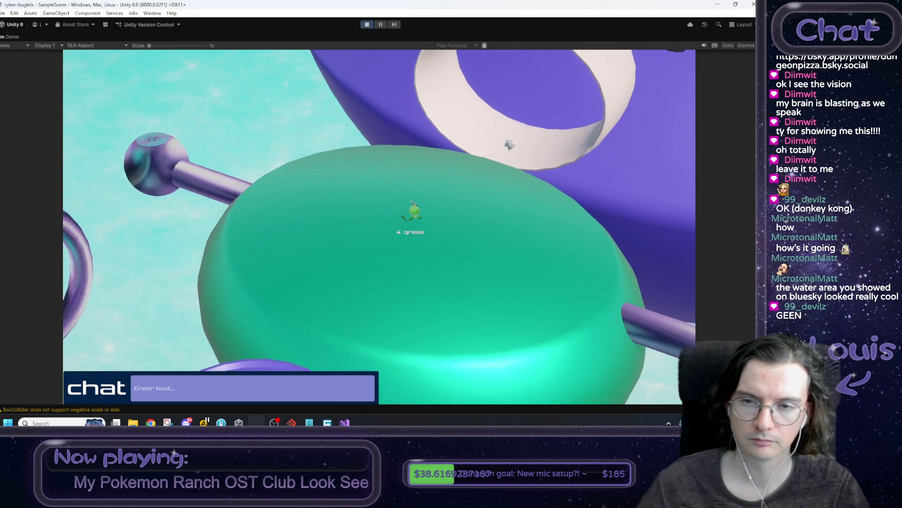
pyautogui.press('w')
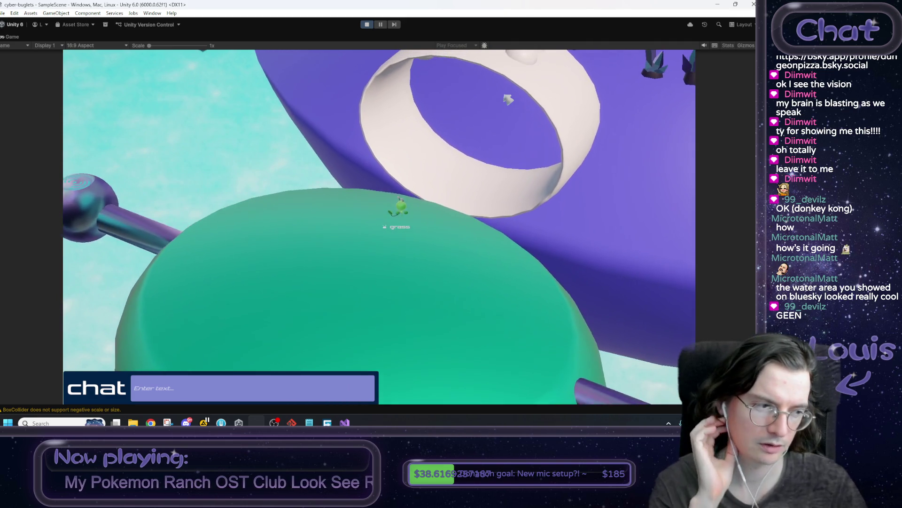
# Walk the bug through the white ring and across the purple ground toward the crystals and spiral sign
pyautogui.press('w')
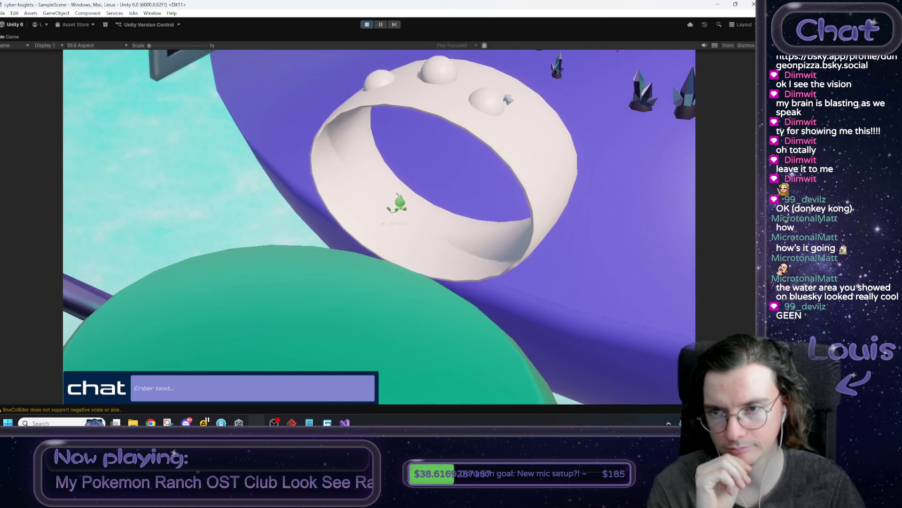
pyautogui.press('w')
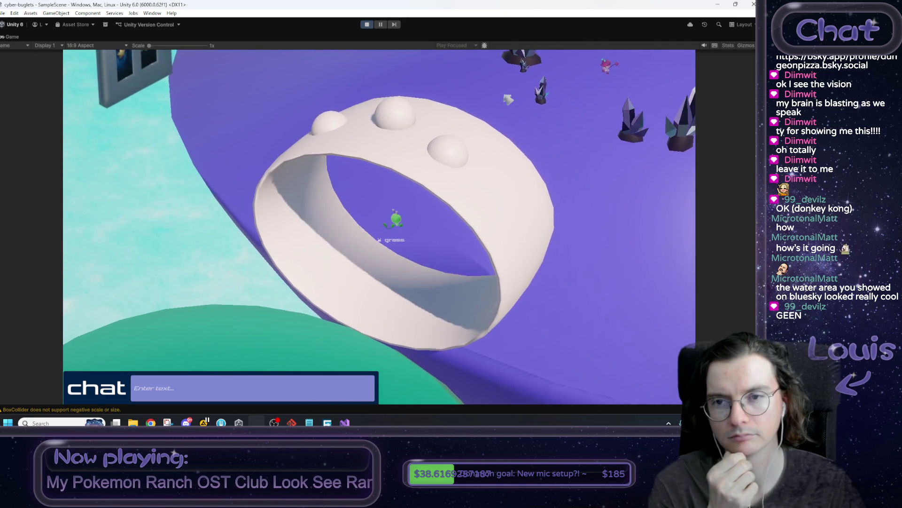
pyautogui.press('w')
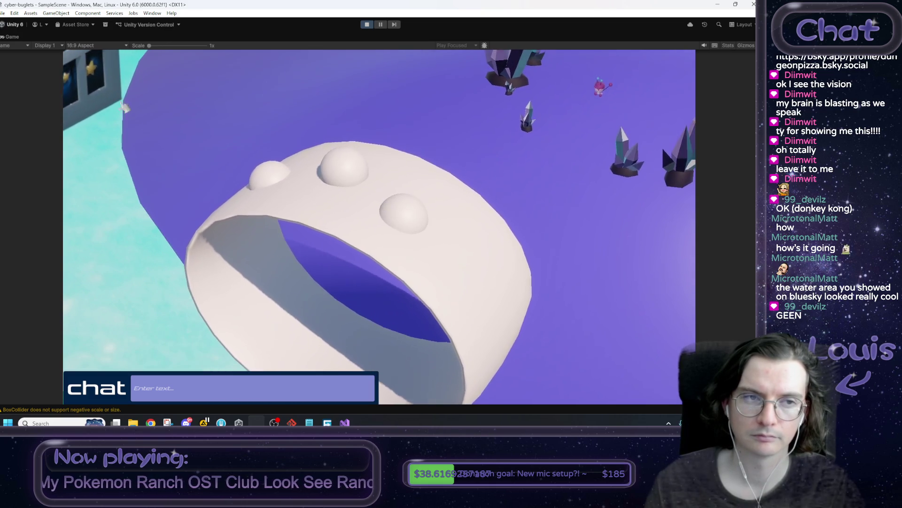
pyautogui.press('w')
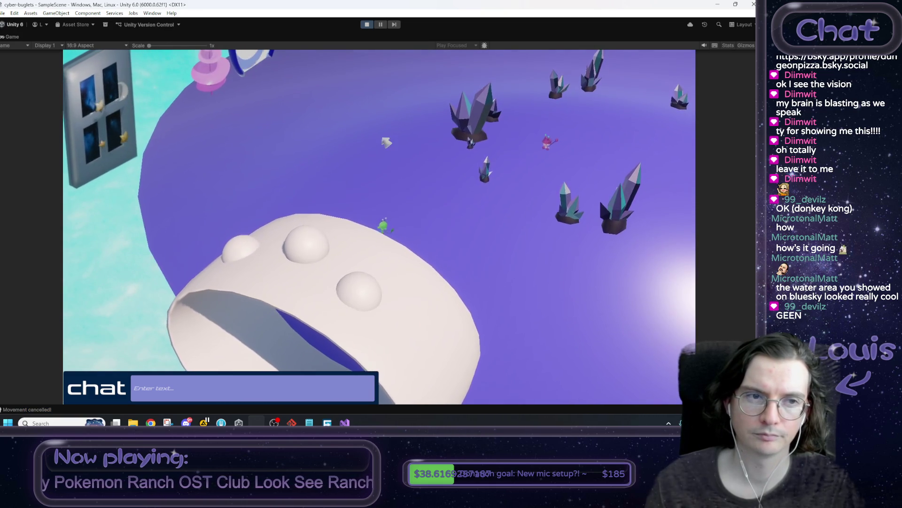
pyautogui.press('w')
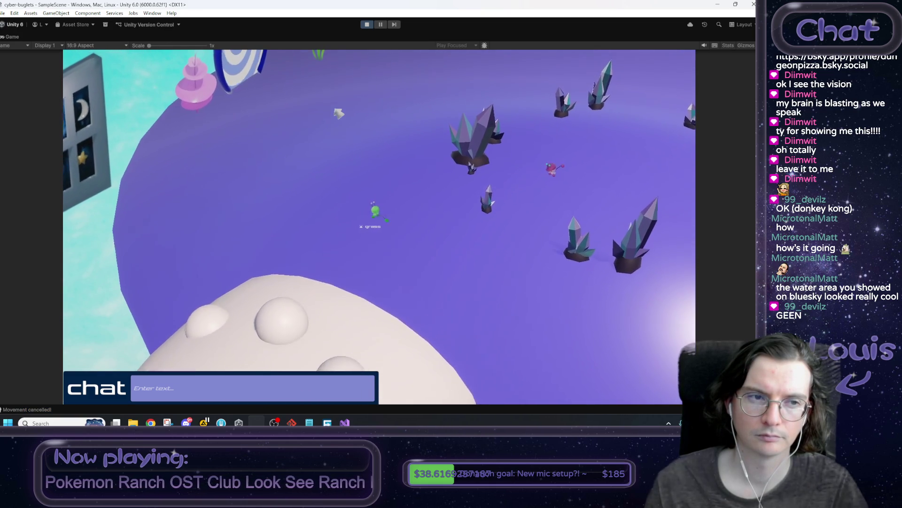
pyautogui.press('w')
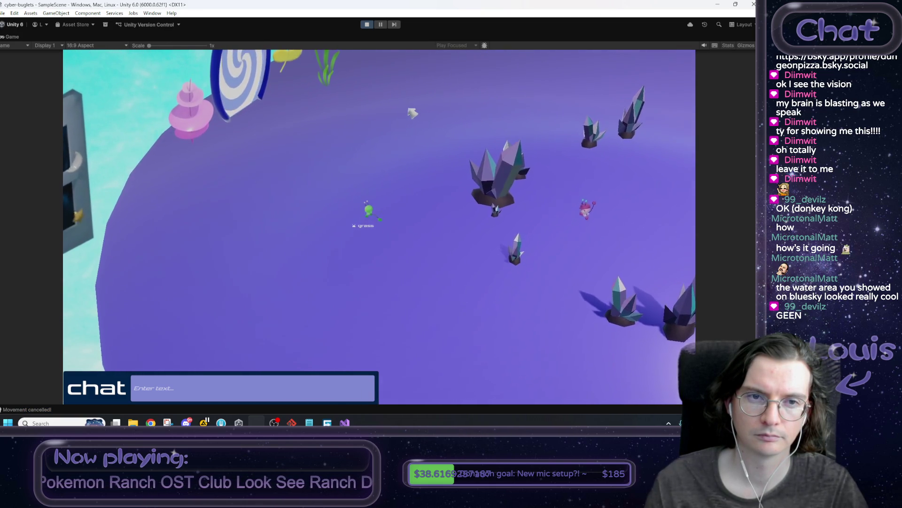
pyautogui.press('w')
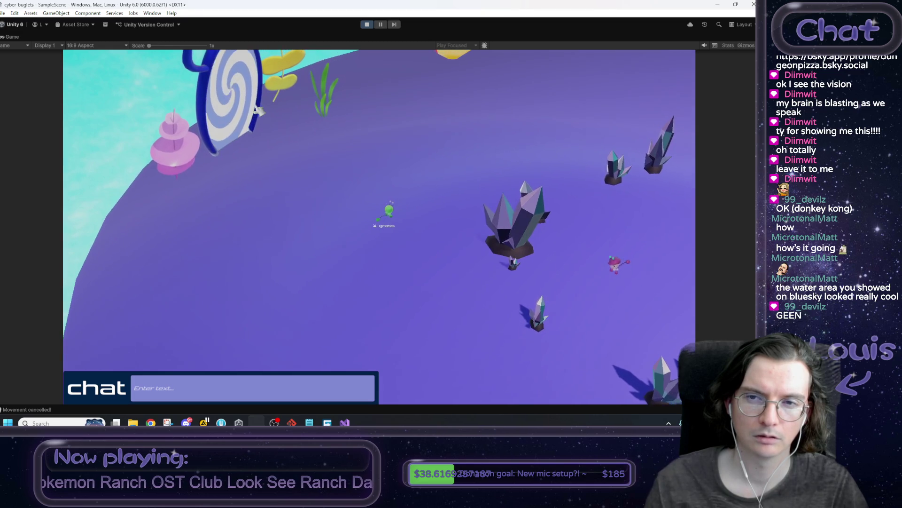
pyautogui.press('w')
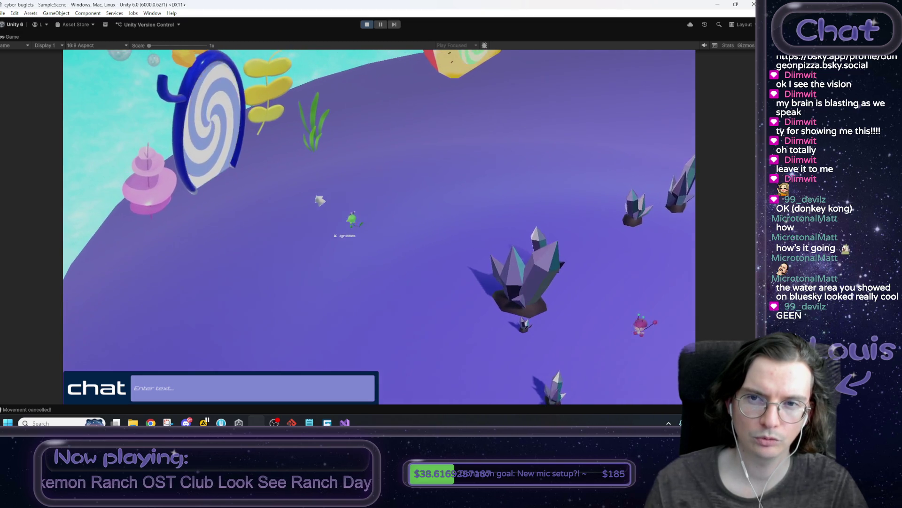
pyautogui.press('w')
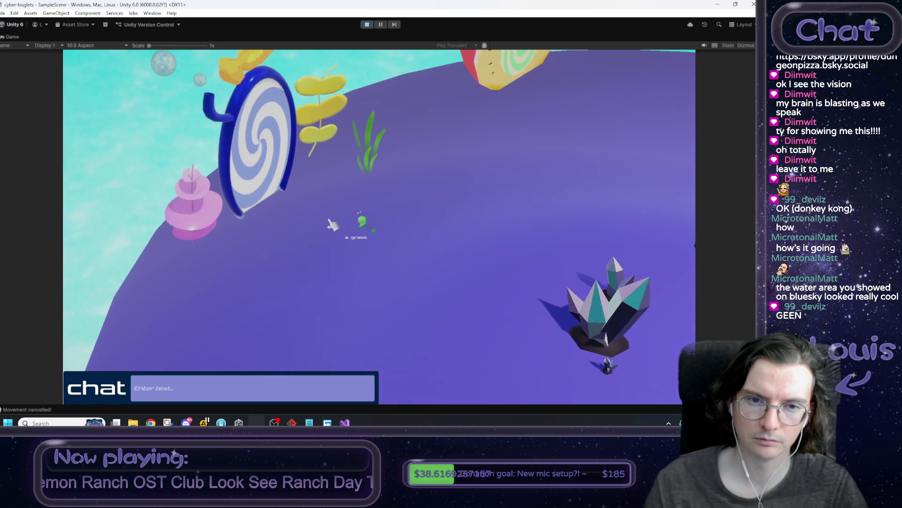
pyautogui.press('w')
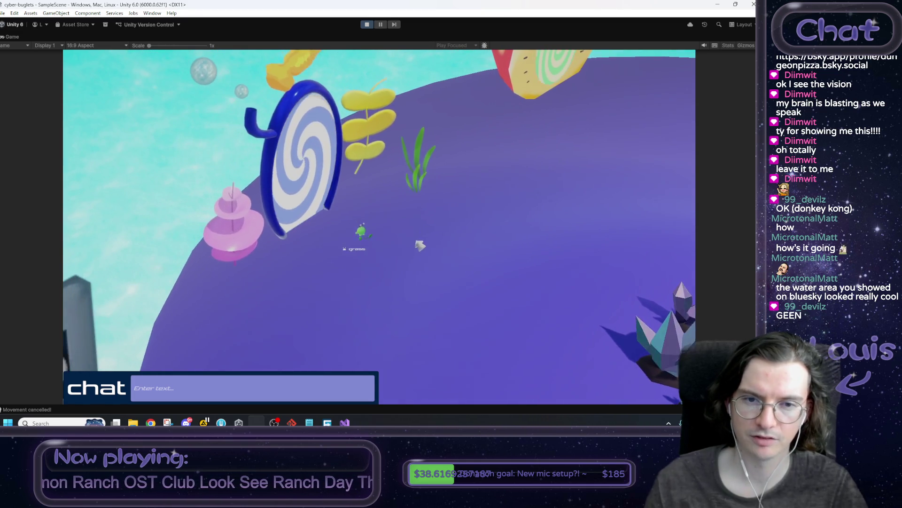
pyautogui.press('w')
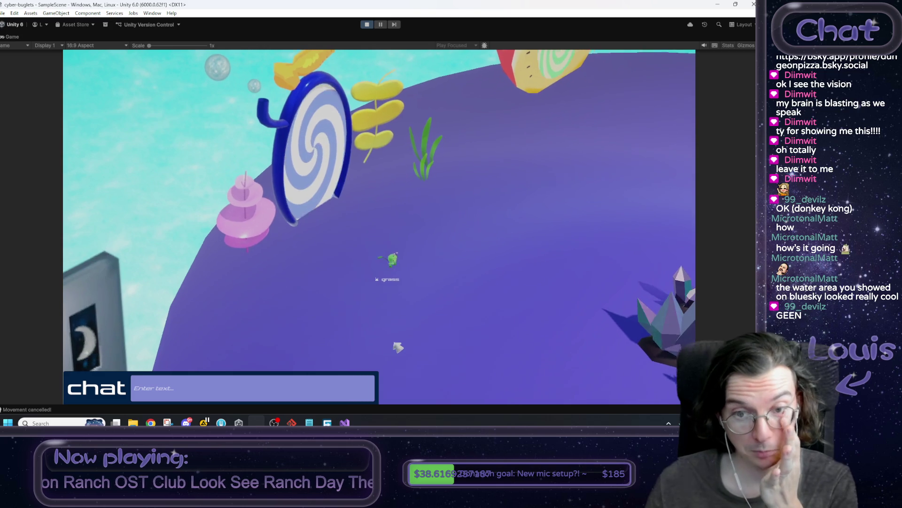
pyautogui.click(219, 397)
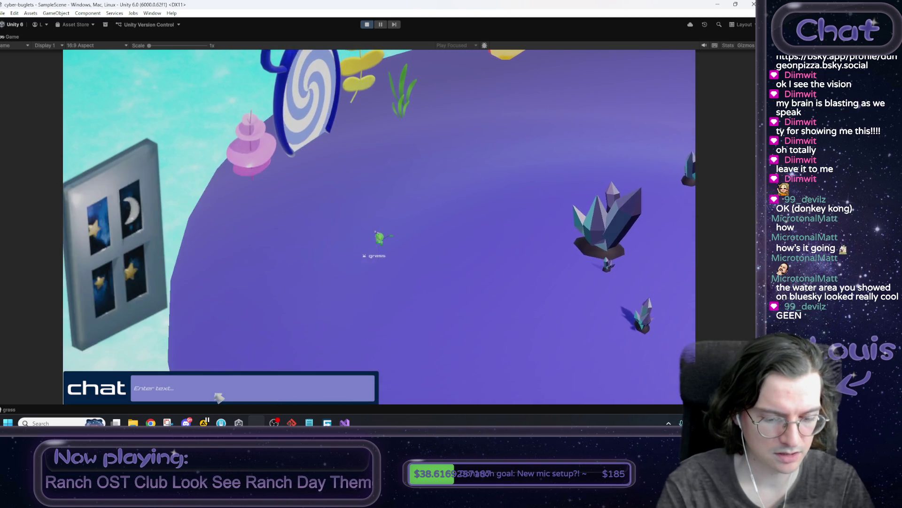
# Leave the chat, walk the grass character off the swirl ring to the bubble, then stop Play mode
pyautogui.click(219, 397)
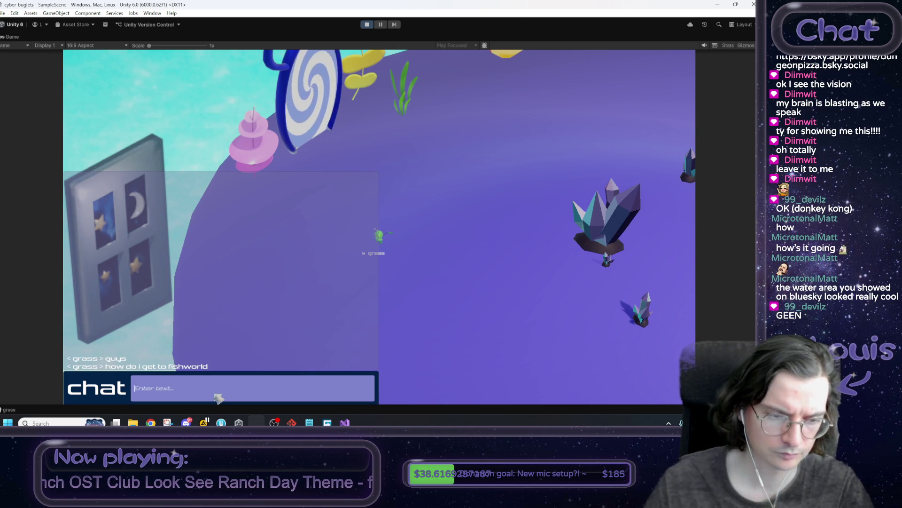
pyautogui.click(512, 345)
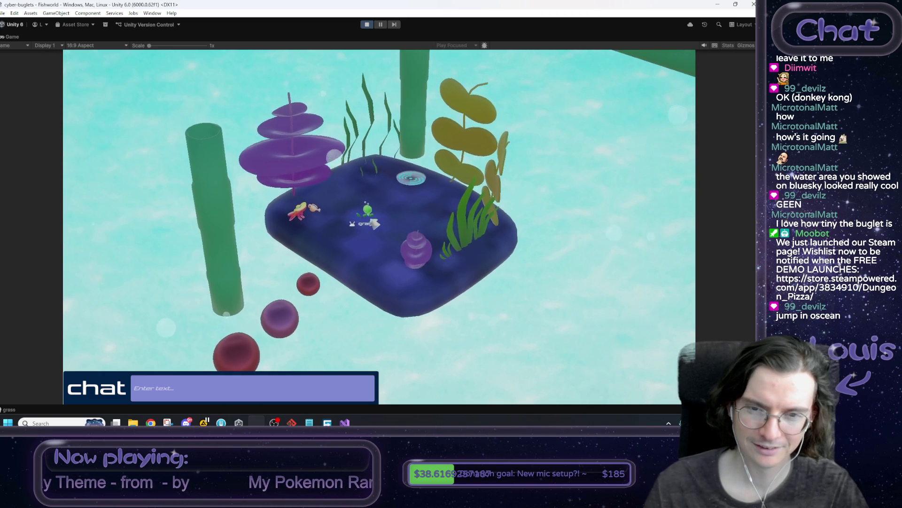
pyautogui.press('w')
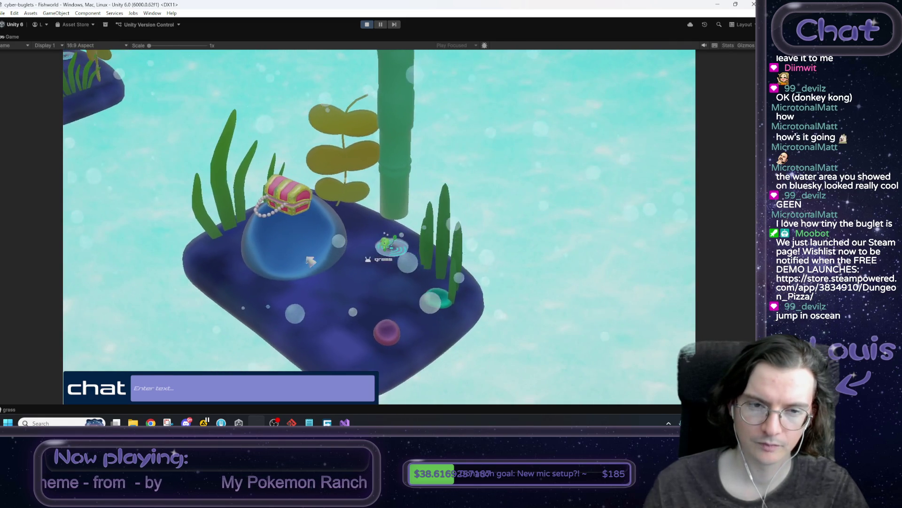
pyautogui.press('s')
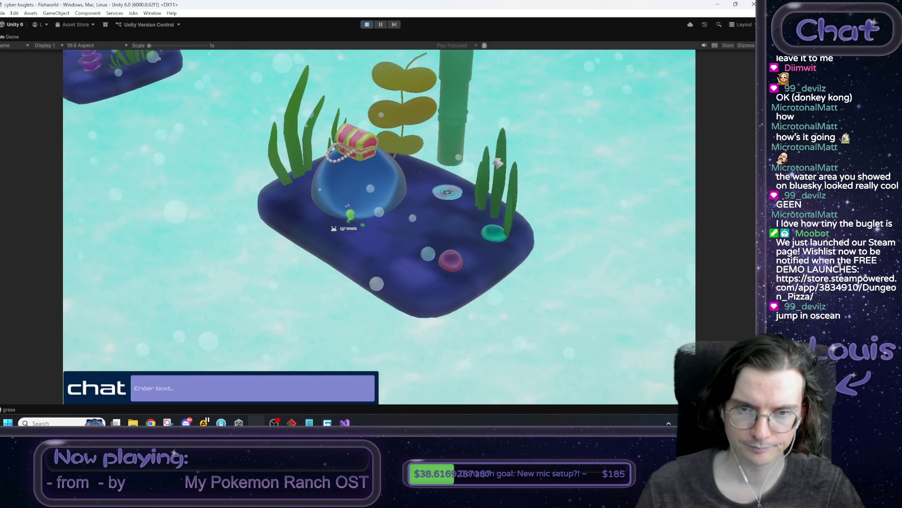
pyautogui.press('s')
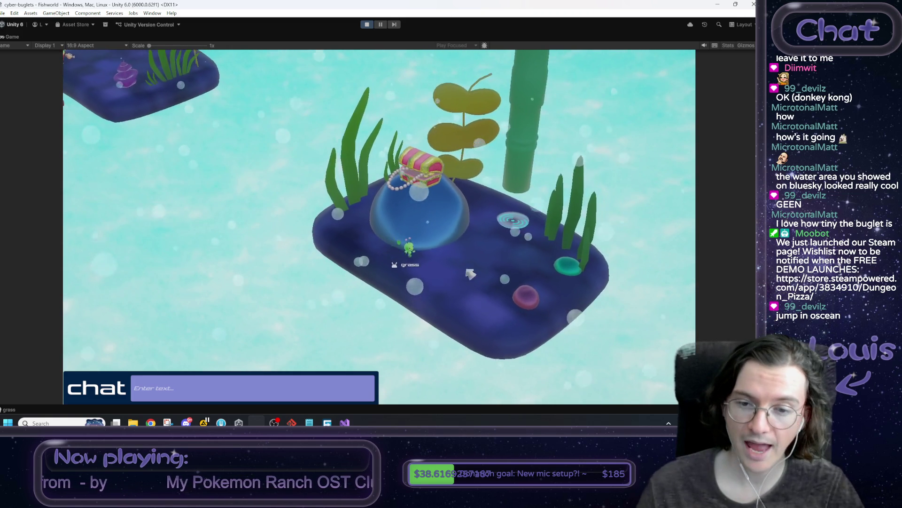
pyautogui.press('d')
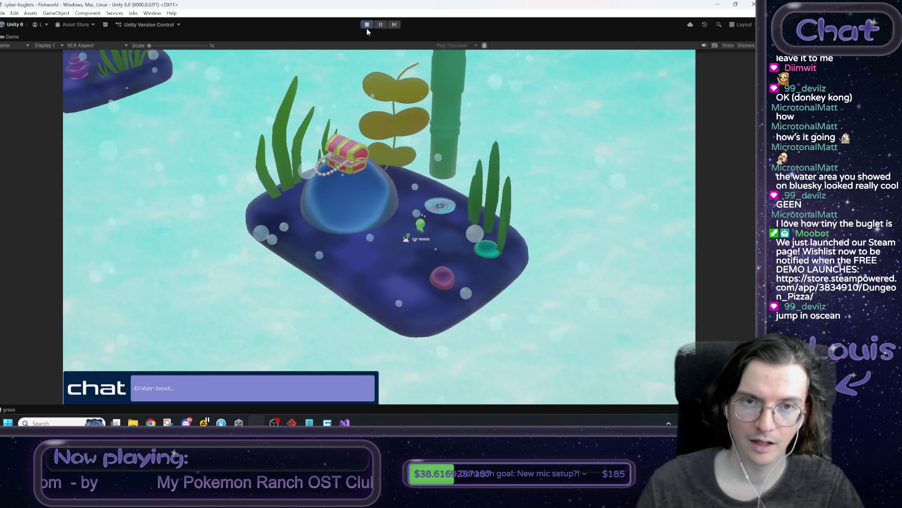
pyautogui.click(367, 24)
# Open the ChatlogWorld scene, start Play mode and maximize the Game view
pyautogui.doubleClick(106, 335)
pyautogui.click(368, 24)
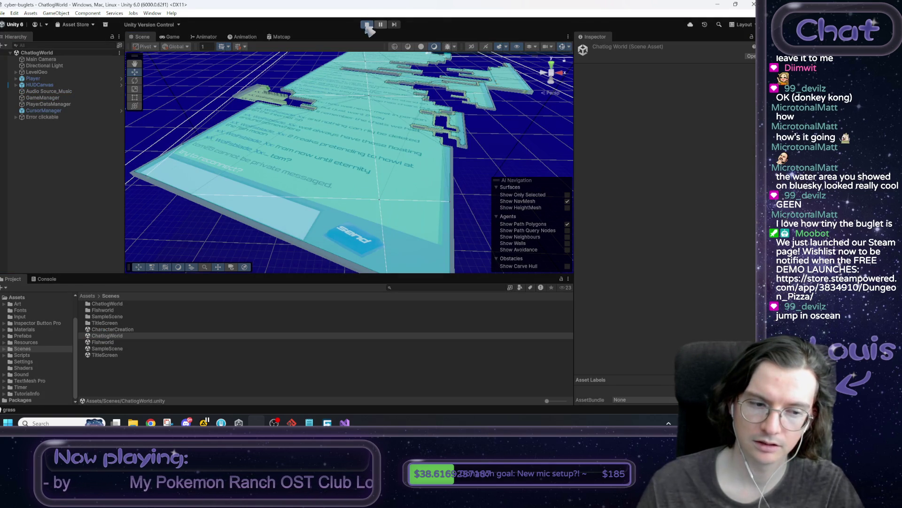
pyautogui.rightClick(173, 40)
pyautogui.click(197, 62)
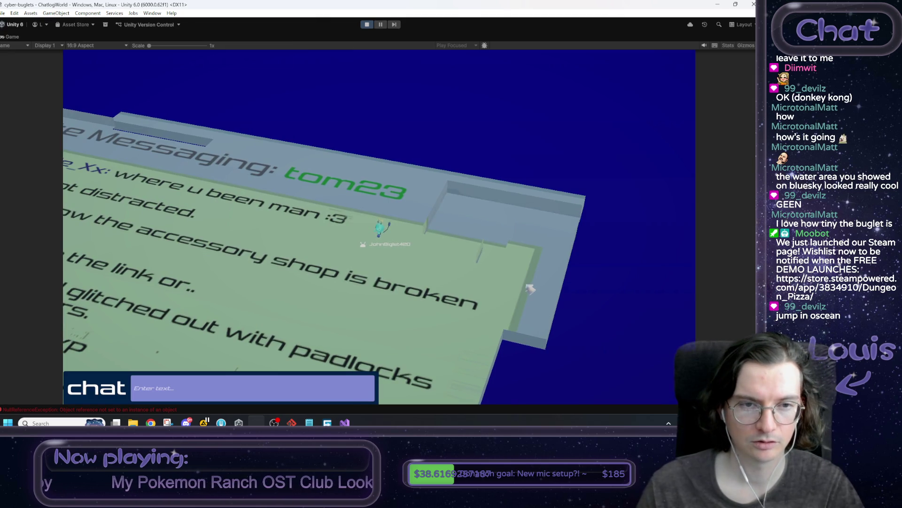
# Walk the bug down and left across the message board until it reaches the Send button
pyautogui.press('s')
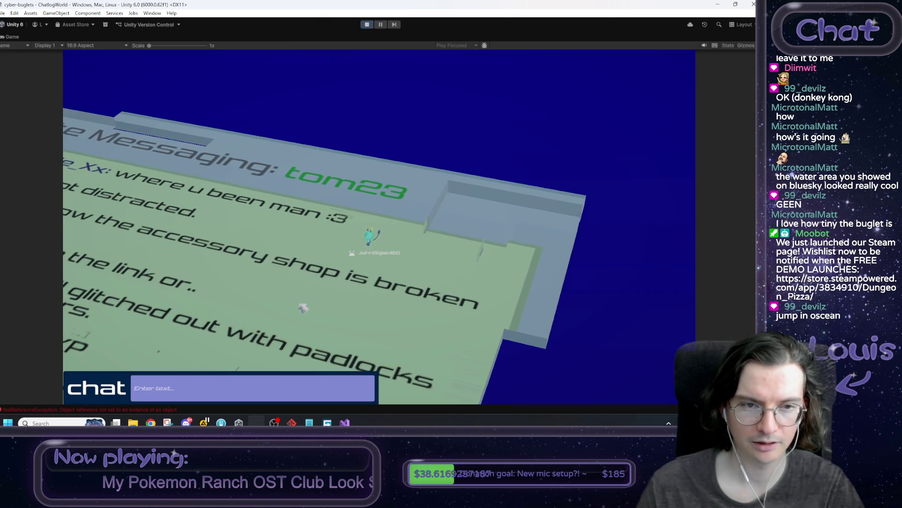
pyautogui.press('s')
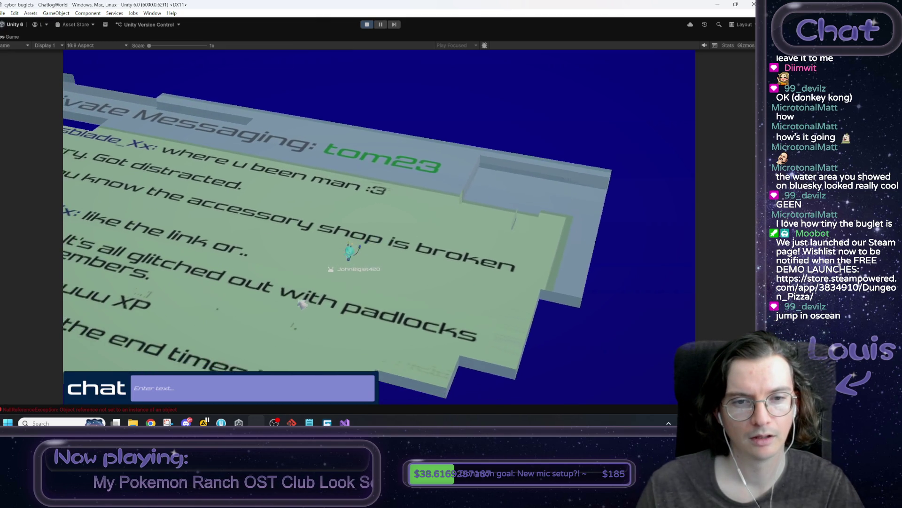
pyautogui.press('a')
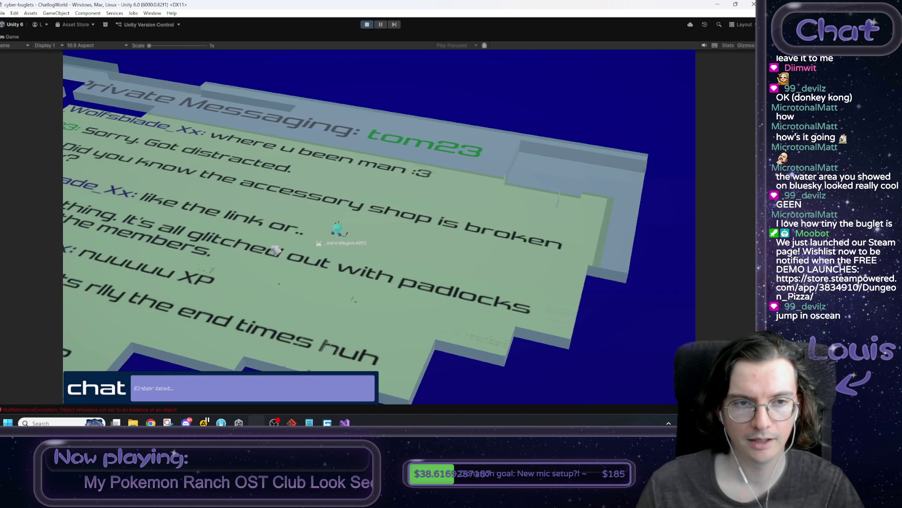
pyautogui.press('a')
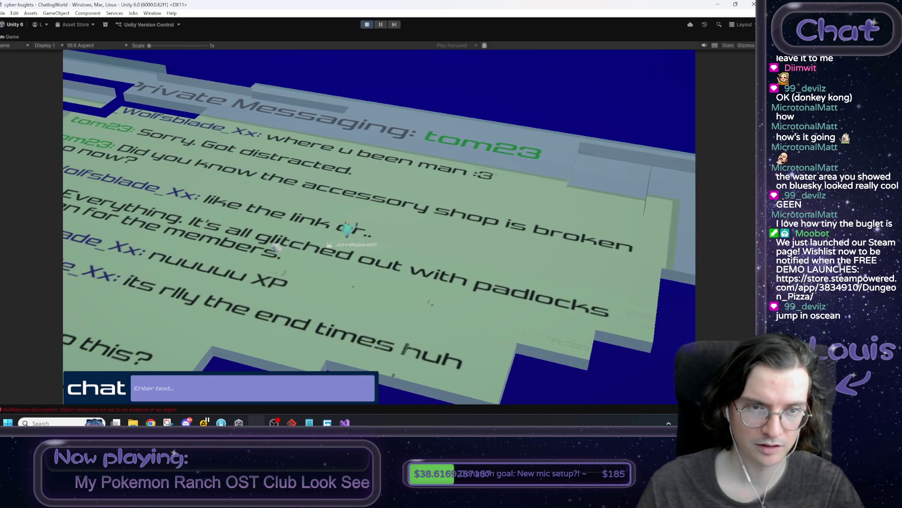
pyautogui.press('a')
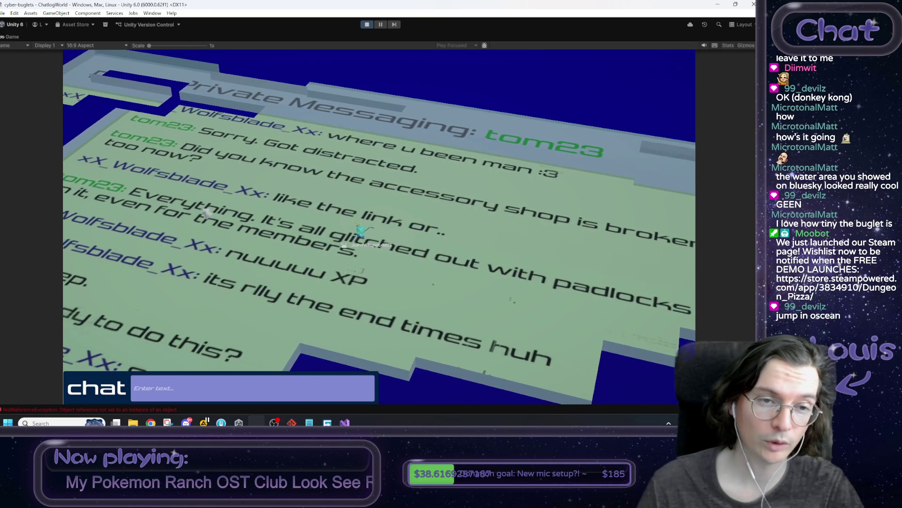
pyautogui.press('a')
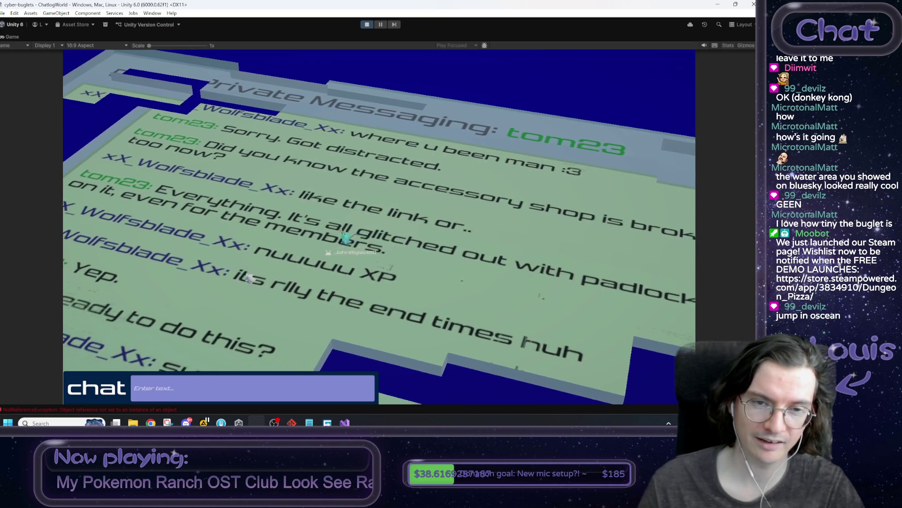
pyautogui.press('a')
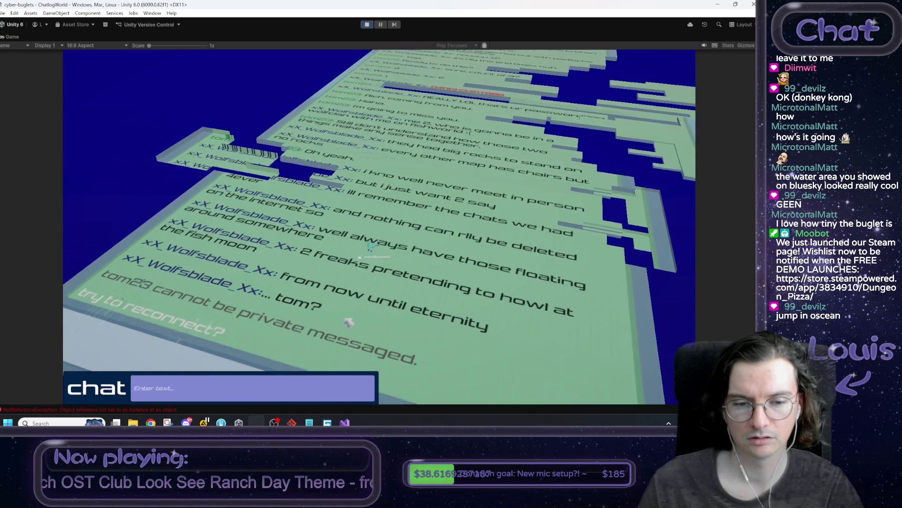
pyautogui.press('s')
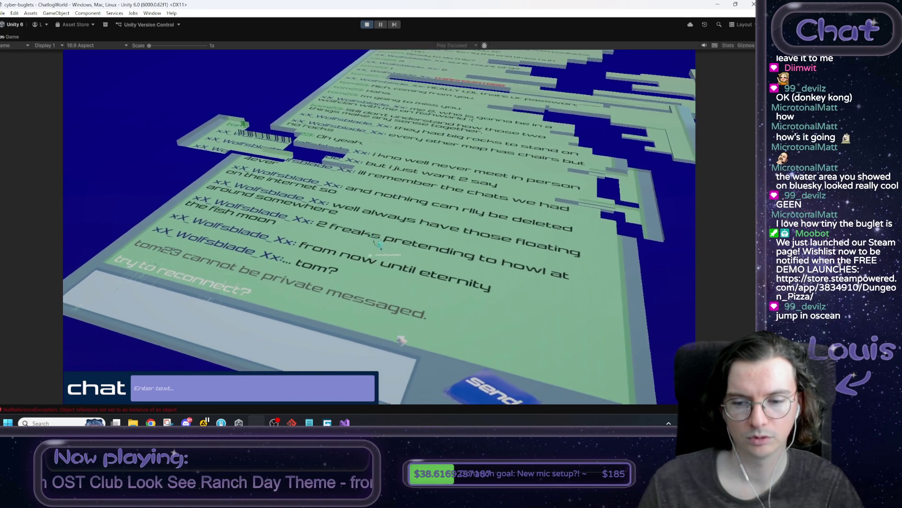
pyautogui.press('s')
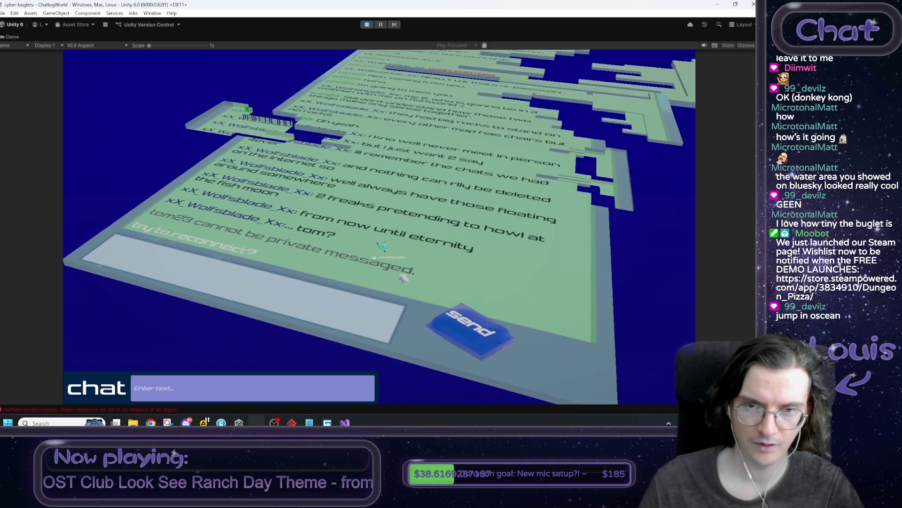
pyautogui.press('s')
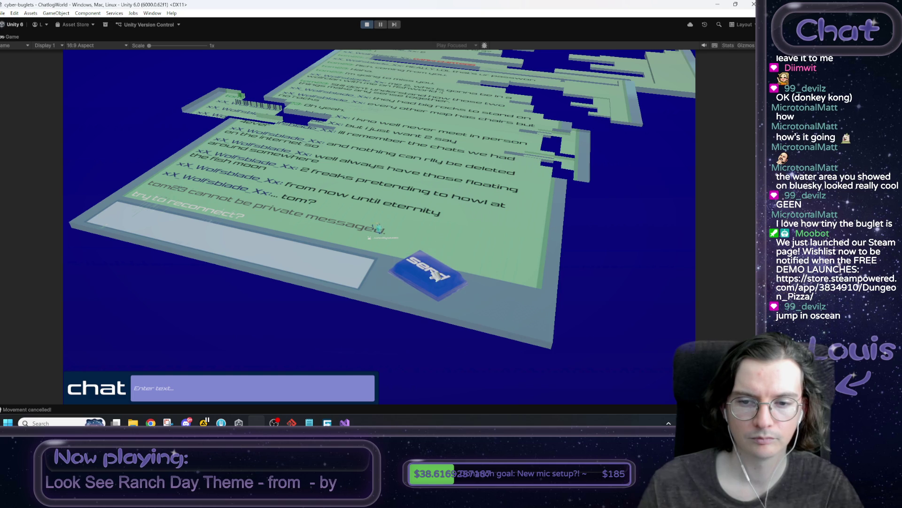
# Stop Play, remove Clickable Greeble from Error clickable, and open its Clickable_GoToNewScene script
pyautogui.click(367, 24)
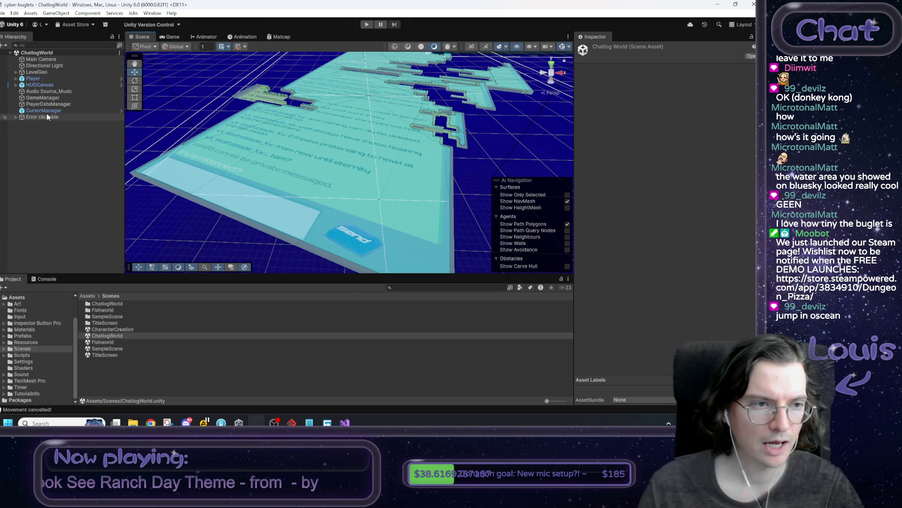
pyautogui.click(47, 117)
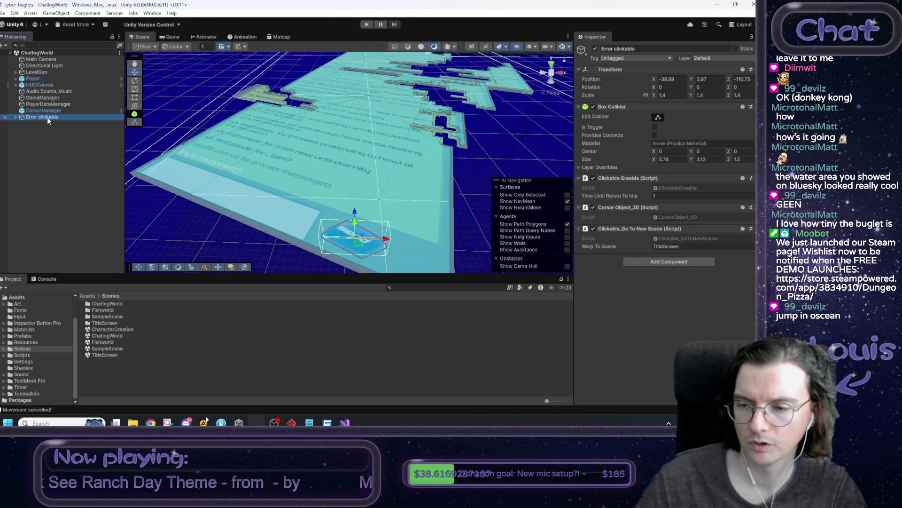
pyautogui.rightClick(617, 179)
pyautogui.click(646, 215)
pyautogui.click(646, 215)
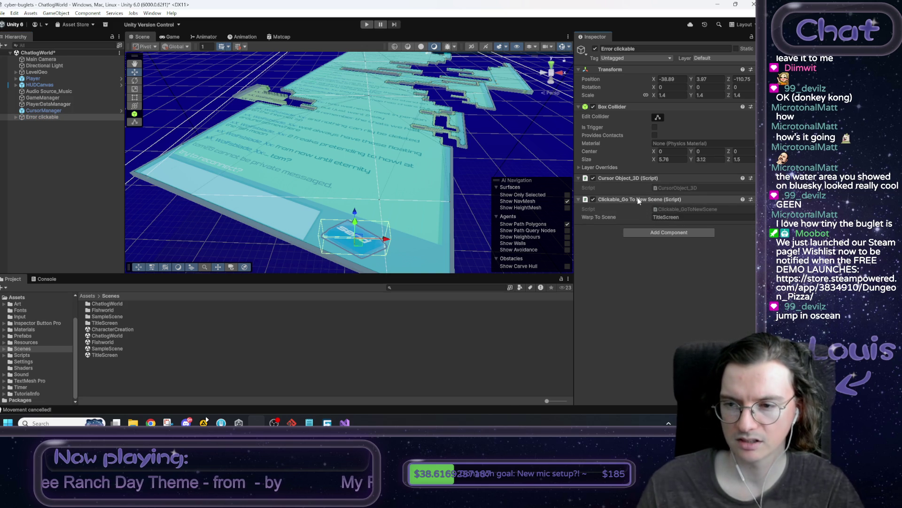
pyautogui.doubleClick(673, 208)
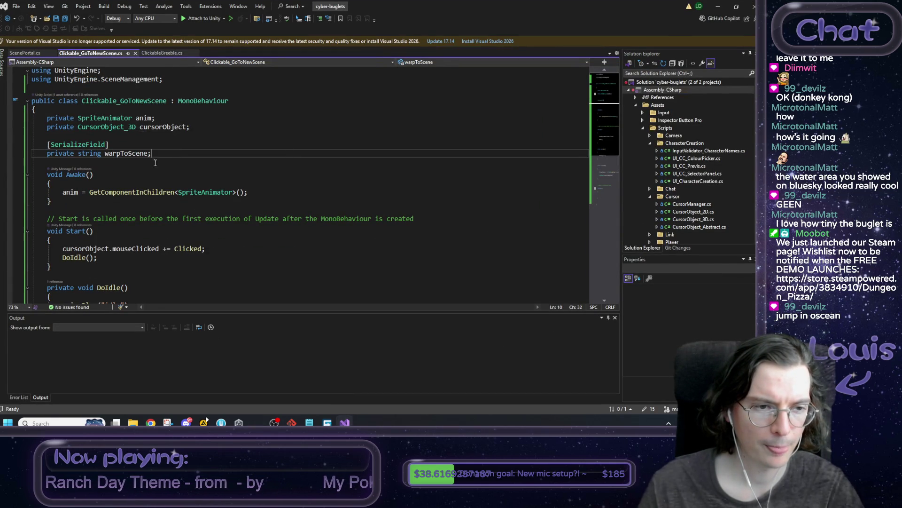
# Delete the stray 's' after warpToScene; in Clickable_GoToNewScene.cs, then minimize Visual Studio
pyautogui.scroll(-5, 155, 241)
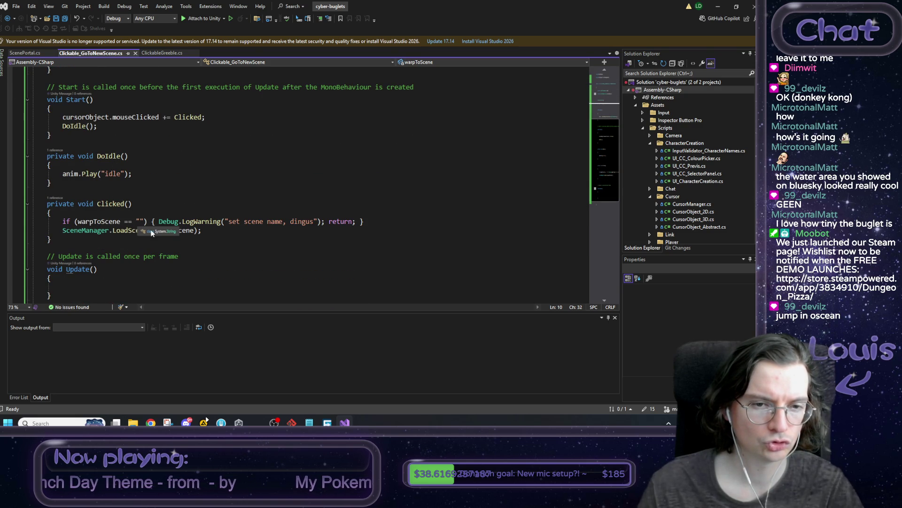
pyautogui.scroll(-2, 211, 249)
pyautogui.scroll(7, 102, 246)
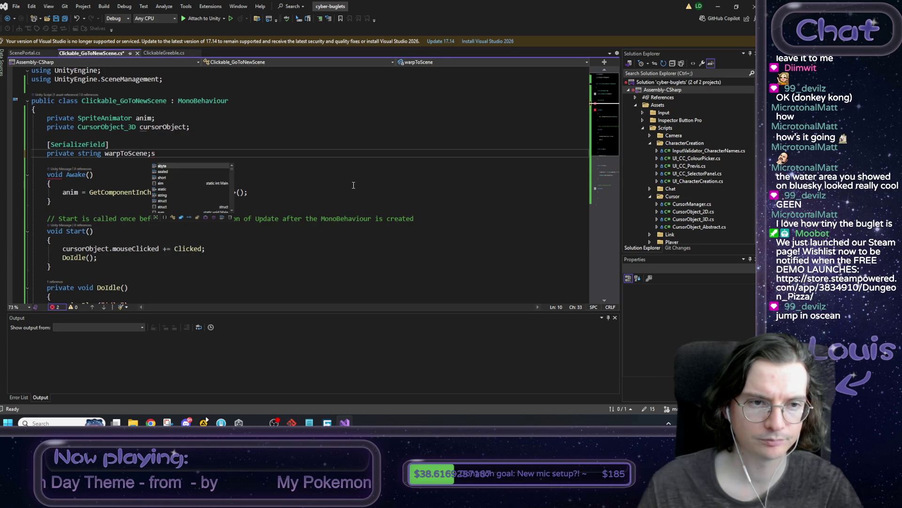
pyautogui.press('BackSpace')
pyautogui.scroll(-5, 353, 185)
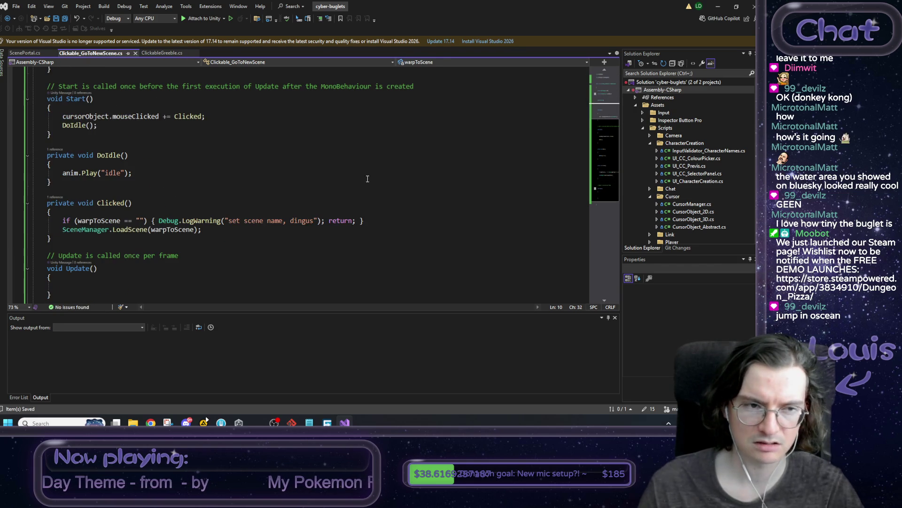
pyautogui.click(718, 7)
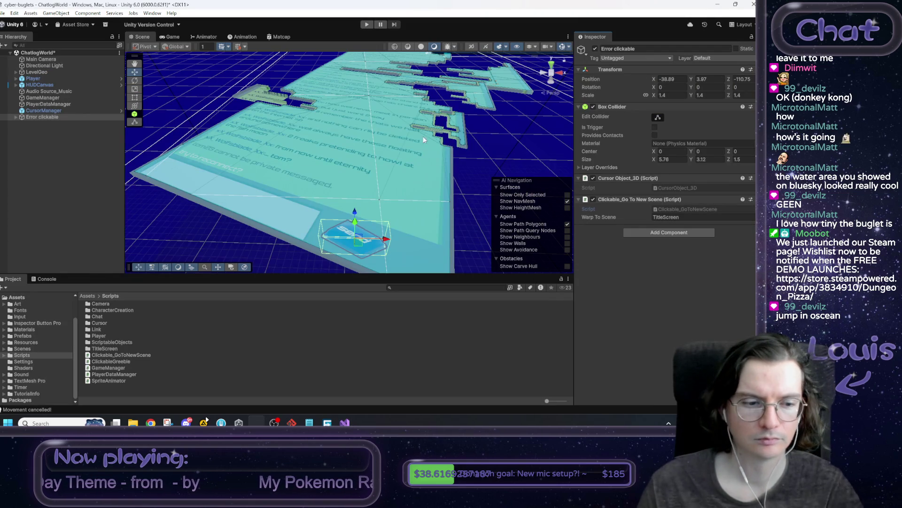
# Replay ChatlogWorld and open the NullReferenceException in Clickable_GoToNewScene.Start from the Console
pyautogui.click(366, 25)
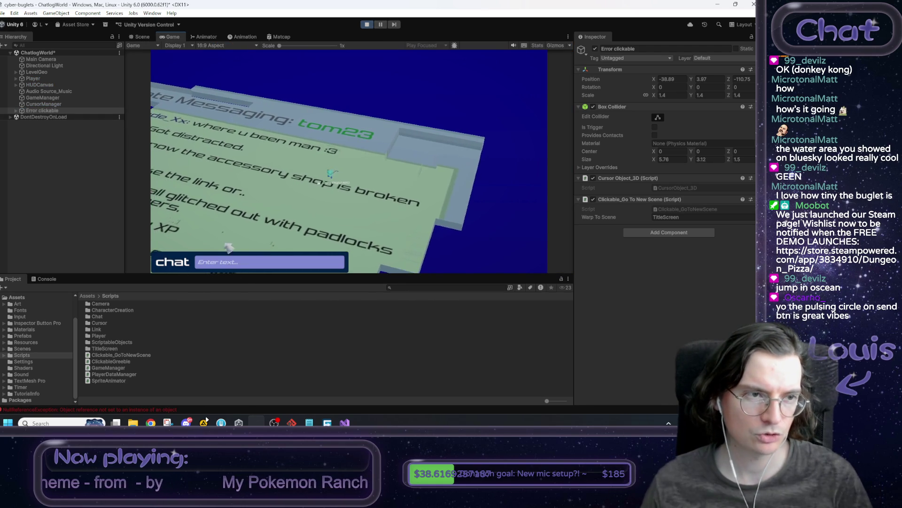
pyautogui.click(47, 92)
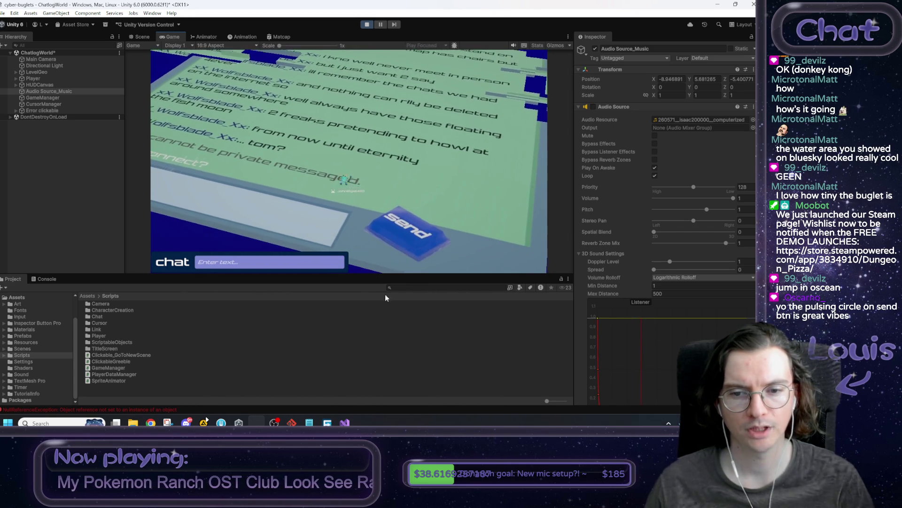
pyautogui.click(47, 278)
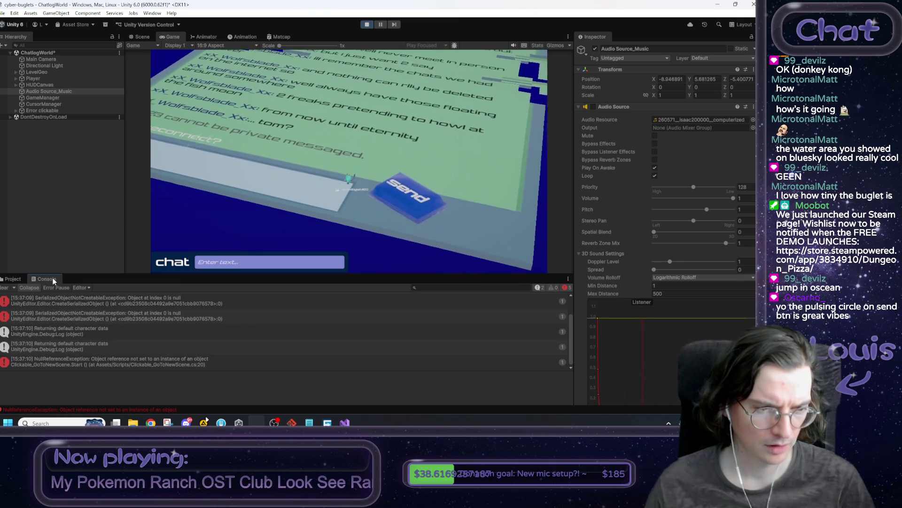
pyautogui.click(92, 364)
pyautogui.doubleClick(92, 363)
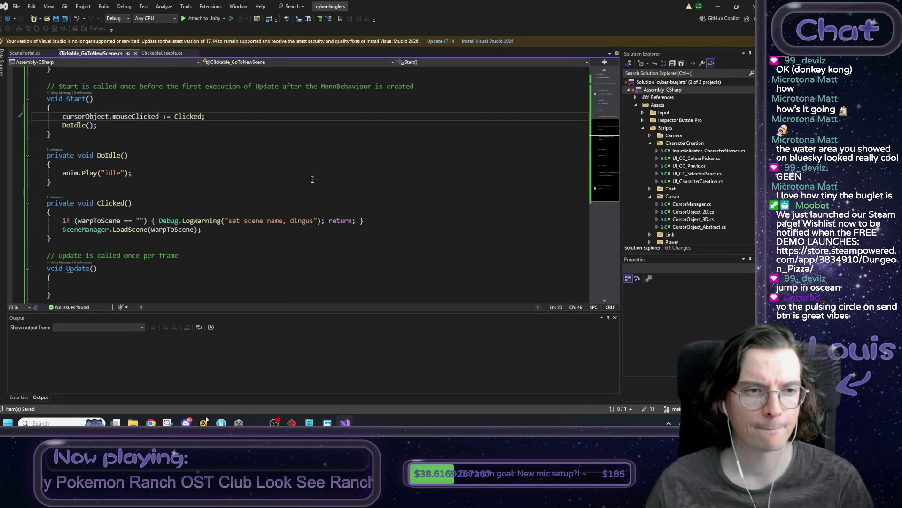
# Trace how cursorObject is used and compare its setup against ClickableGreeble.cs
pyautogui.click(178, 117)
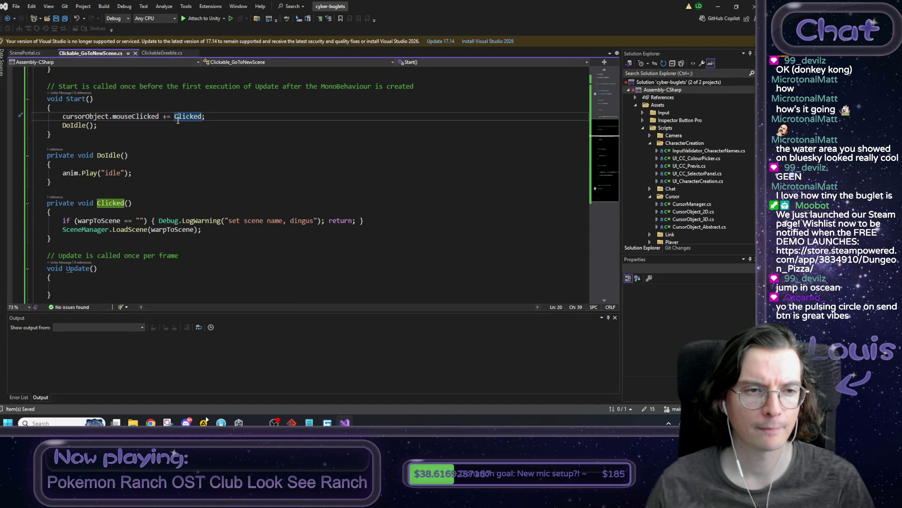
pyautogui.scroll(4, 232, 181)
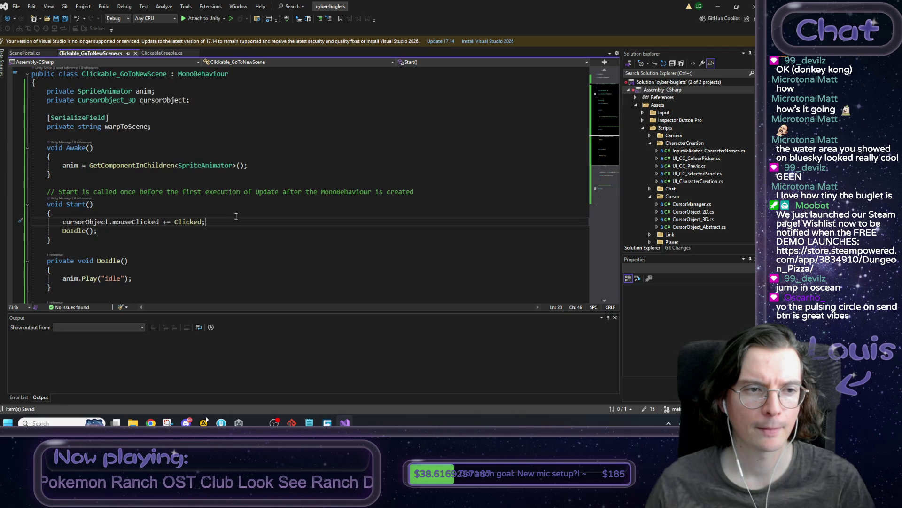
pyautogui.doubleClick(93, 223)
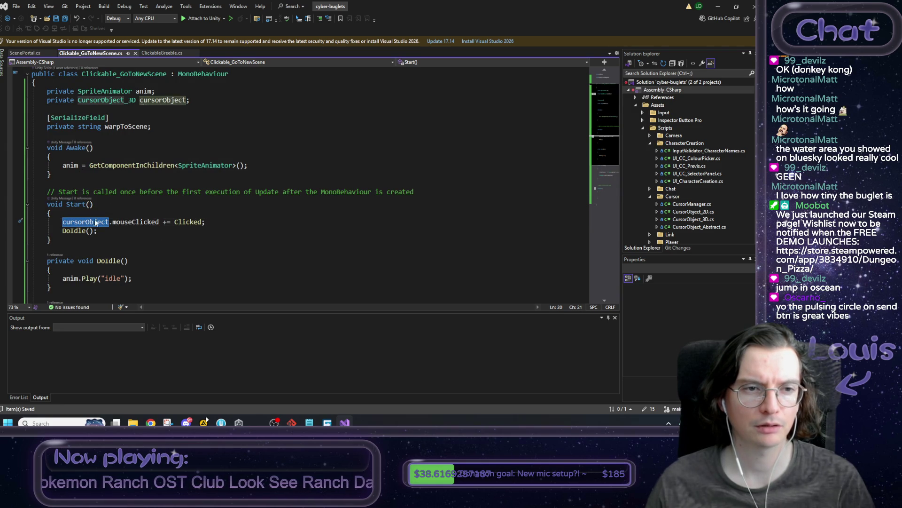
pyautogui.doubleClick(148, 100)
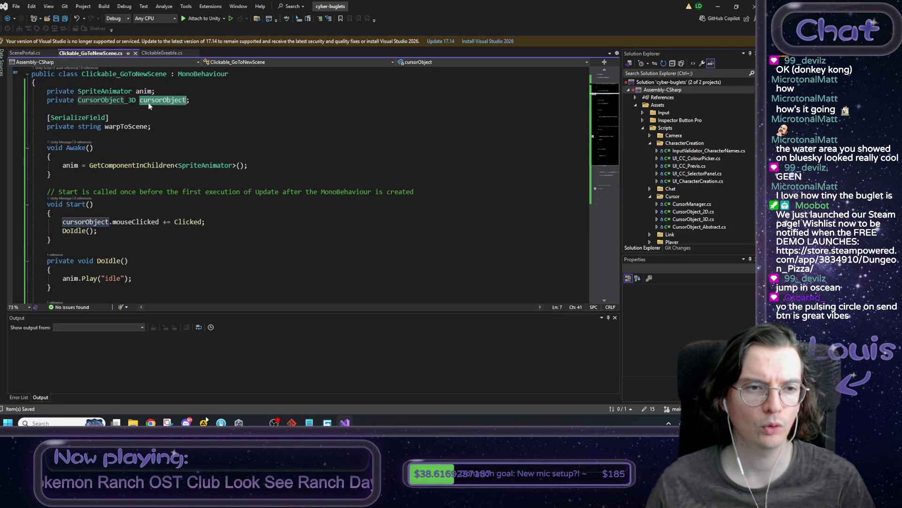
pyautogui.click(161, 53)
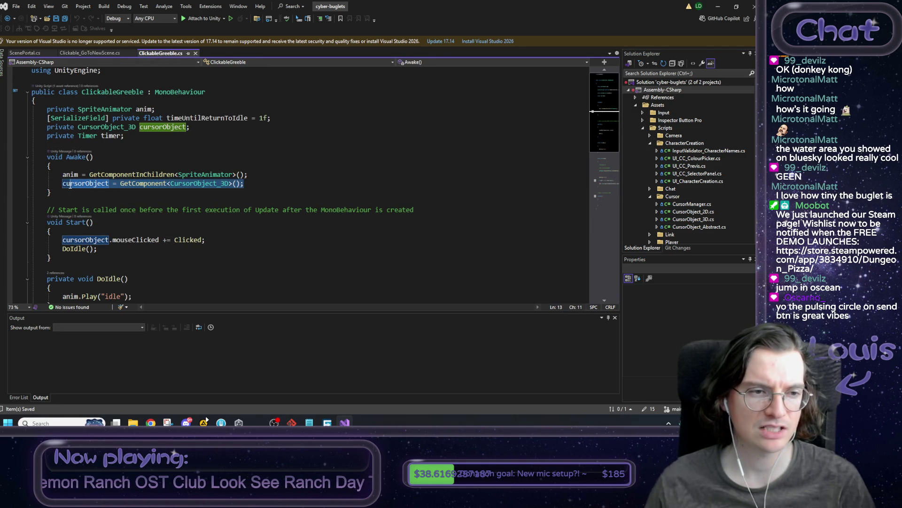
pyautogui.click(91, 53)
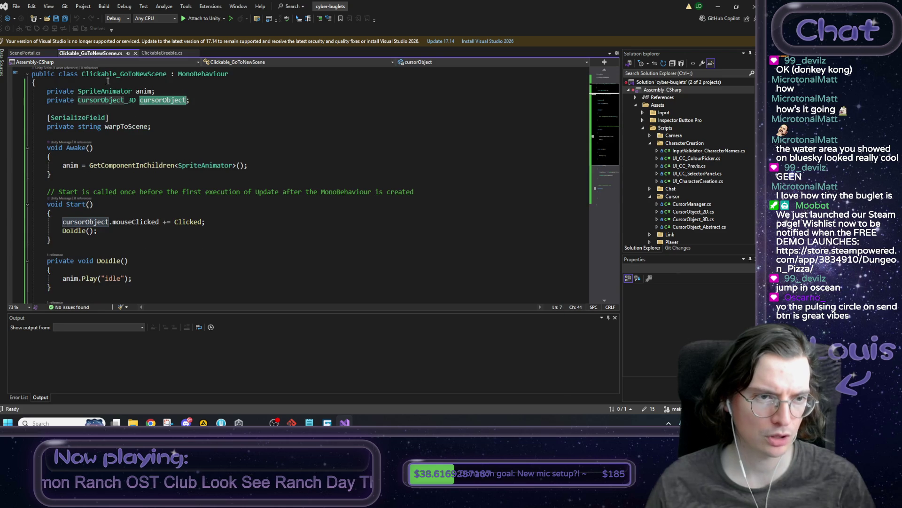
# Paste cursorObject = GetComponent<CursorObject_3D>(); into Awake after the anim line, save, and return to Unity
pyautogui.click(267, 167)
pyautogui.press('Return')
pyautogui.write('cursorObject = GetComponent<CursorObject_3D>();')
pyautogui.hotkey('ctrl', 's')
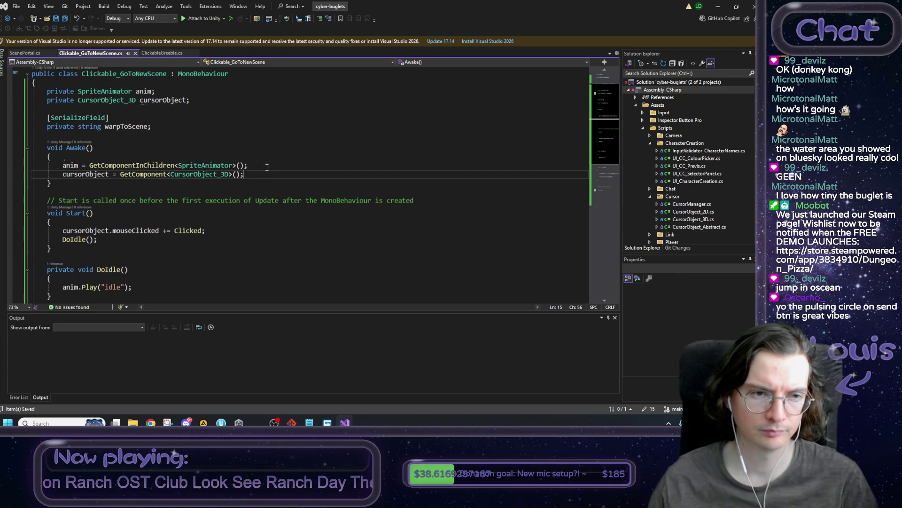
pyautogui.click(267, 168)
pyautogui.click(719, 12)
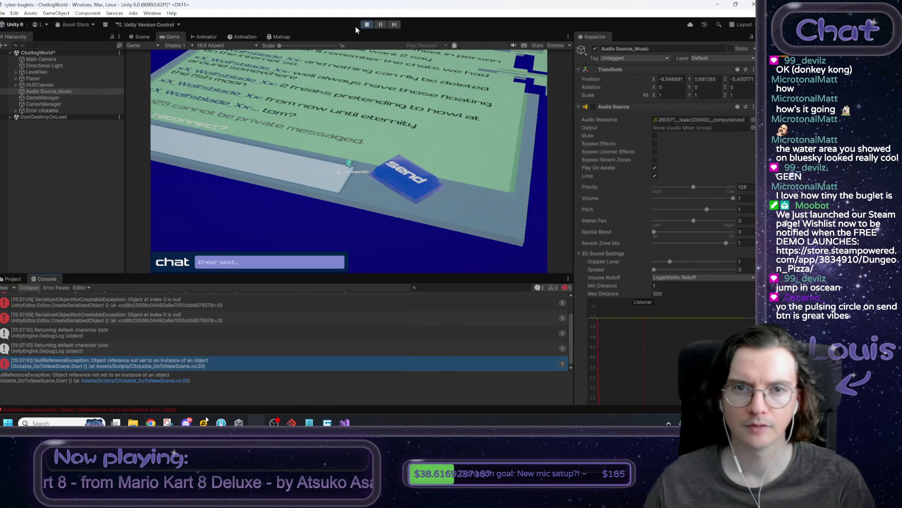
# Stop Play, clear the Console, then run ChatlogWorld again to test the fix and stop it
pyautogui.click(367, 25)
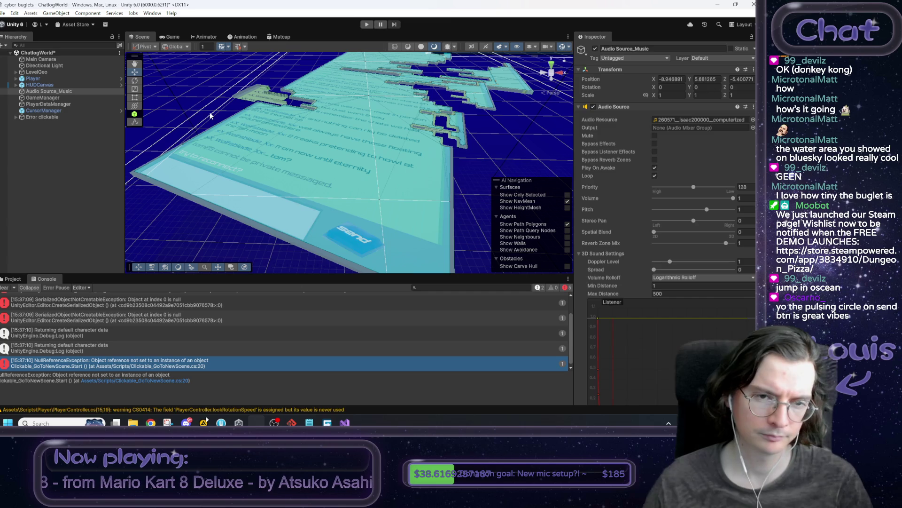
pyautogui.click(5, 288)
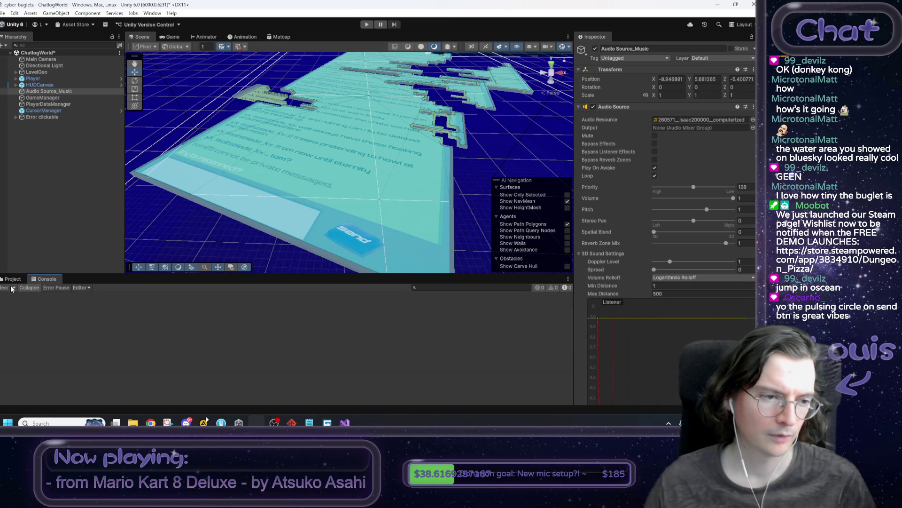
pyautogui.click(367, 25)
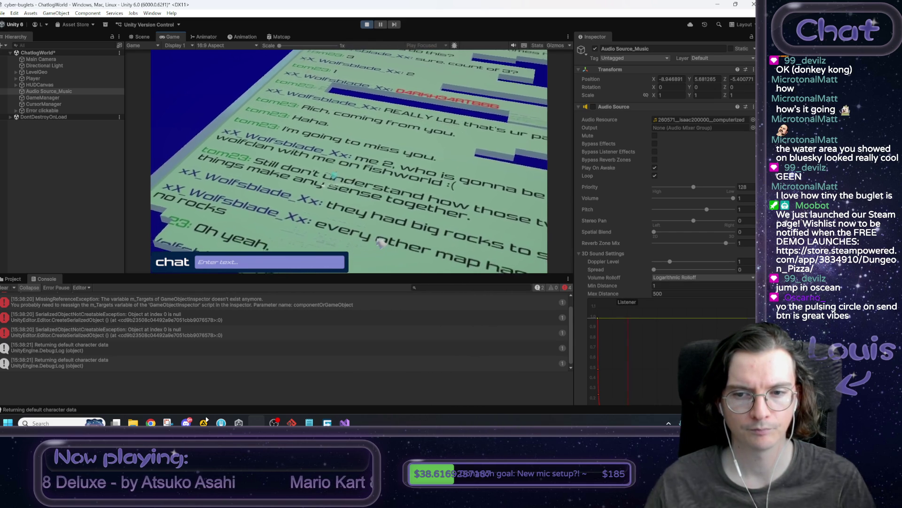
pyautogui.hotkey('ctrl', 'p')
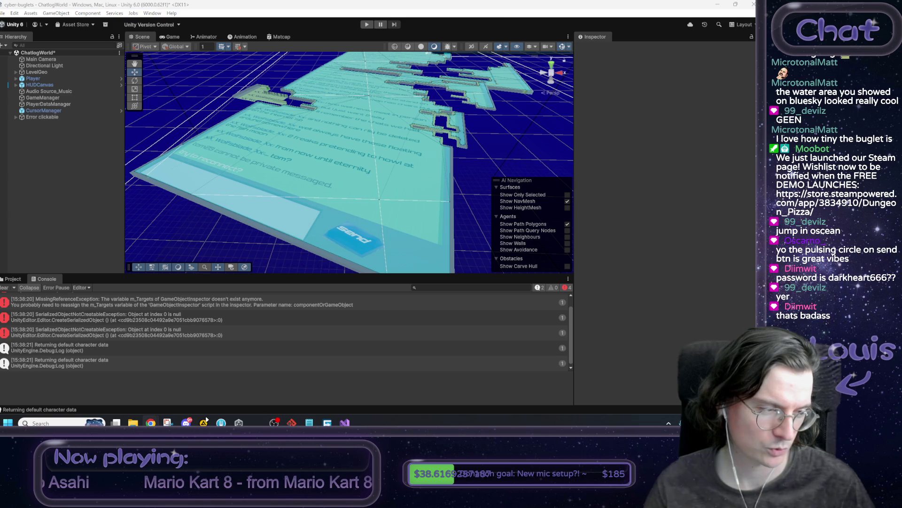
# Orbit the Scene view down toward the chat-log slab, then pull back to show more of the level
pyautogui.moveTo(305, 199)
pyautogui.mouseDown()
pyautogui.moveTo(446, 133)
pyautogui.moveTo(456, 212)
pyautogui.mouseUp()
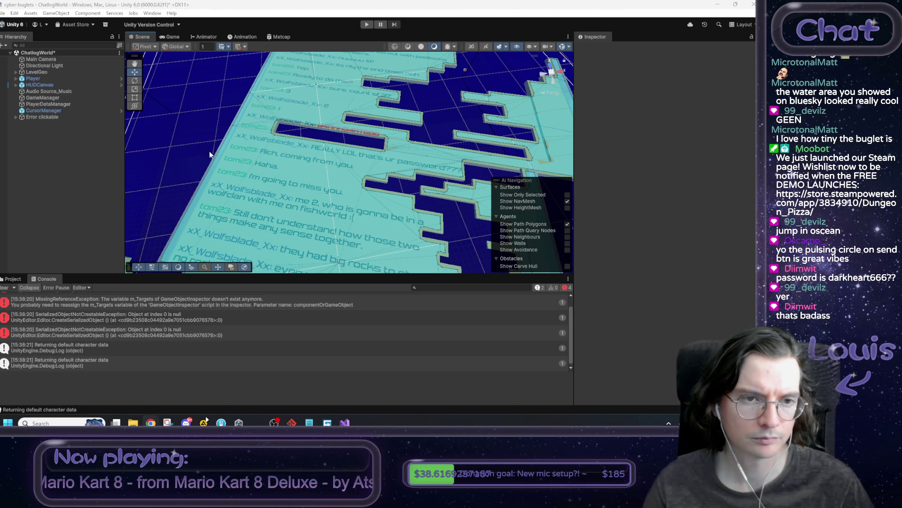
pyautogui.moveTo(227, 135)
pyautogui.mouseDown()
pyautogui.moveTo(363, 126)
pyautogui.moveTo(255, 157)
pyautogui.moveTo(373, 146)
pyautogui.moveTo(398, 110)
pyautogui.moveTo(448, 108)
pyautogui.moveTo(521, 54)
pyautogui.moveTo(535, 63)
pyautogui.moveTo(456, 109)
pyautogui.moveTo(78, 86)
pyautogui.moveTo(38, 94)
pyautogui.moveTo(247, 83)
pyautogui.moveTo(497, 104)
pyautogui.moveTo(446, 108)
pyautogui.mouseUp()
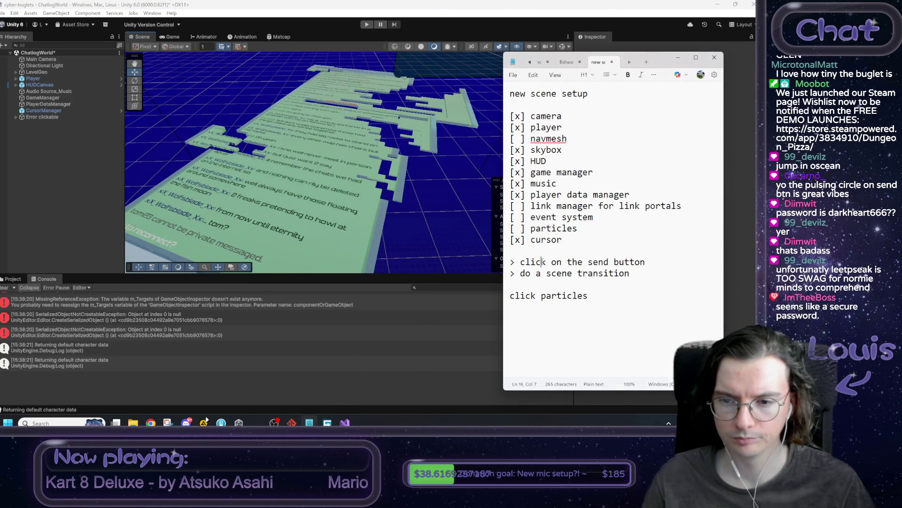
# Add the unchecked item 'open title screen to login section' after 'do a scene transition', then return to Unity
pyautogui.keyDown('shift'); pyautogui.click(511, 259); pyautogui.keyUp('shift')
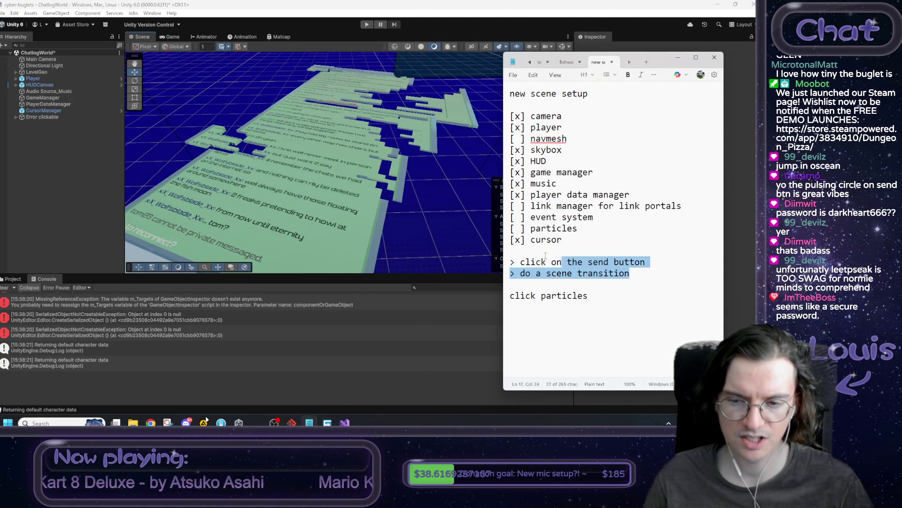
pyautogui.click(646, 270)
pyautogui.hotkey('shift', 'Right')
pyautogui.keyDown('shift'); pyautogui.click(511, 261); pyautogui.keyUp('shift')
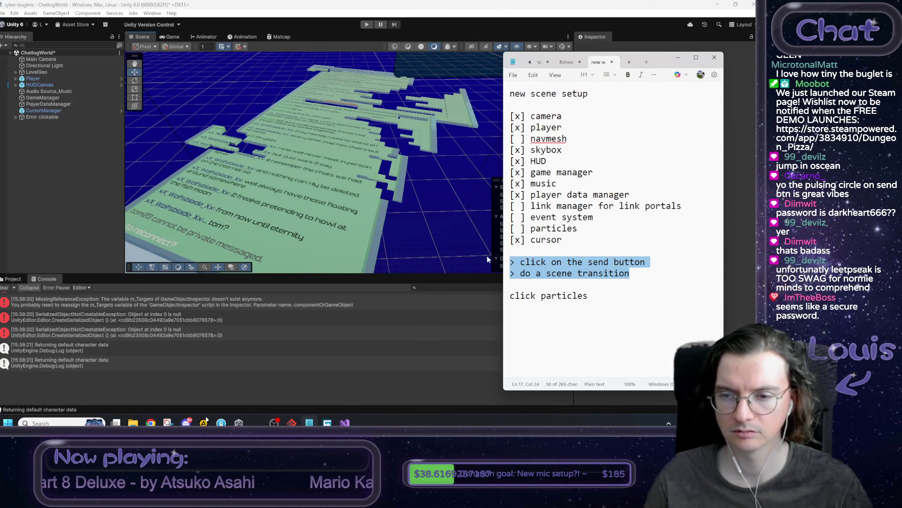
pyautogui.click(656, 275)
pyautogui.moveTo(600, 293); pyautogui.dragTo(512, 273)
pyautogui.click(654, 275)
pyautogui.press('Return')
pyautogui.press('Return')
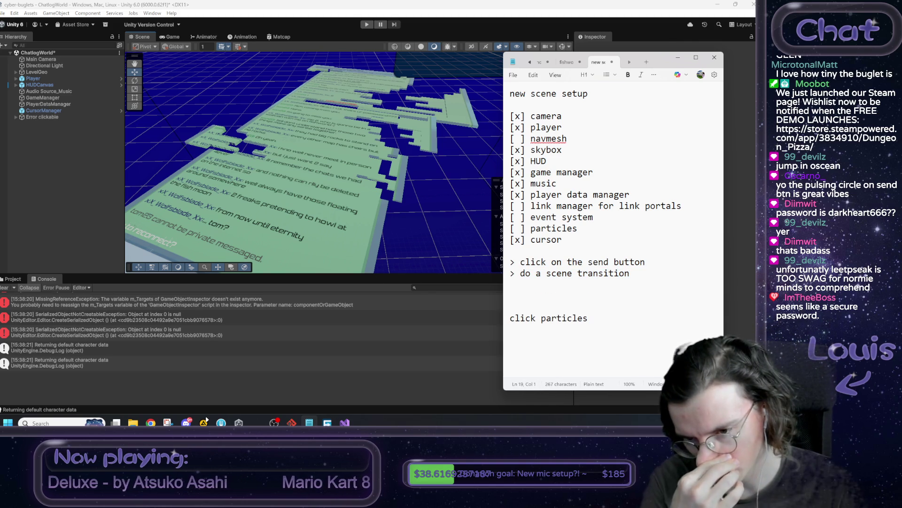
pyautogui.write('[ ] ')
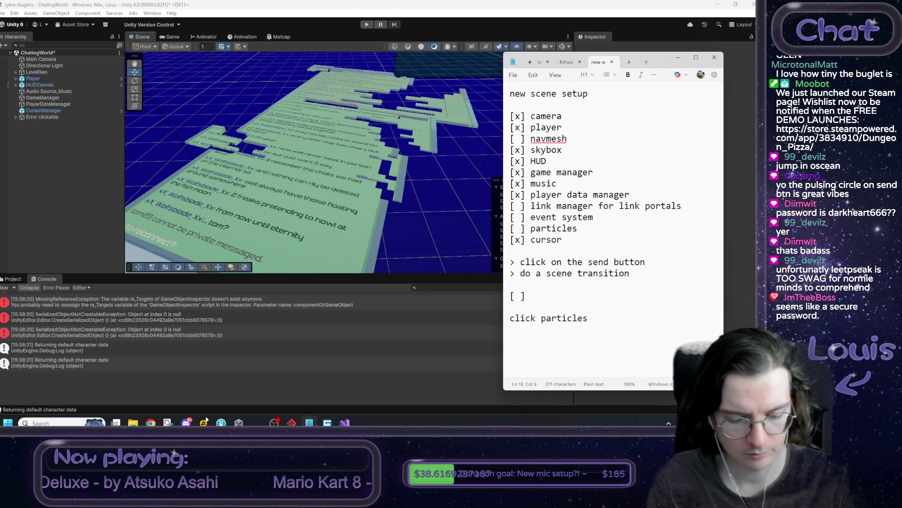
pyautogui.write('open titl')
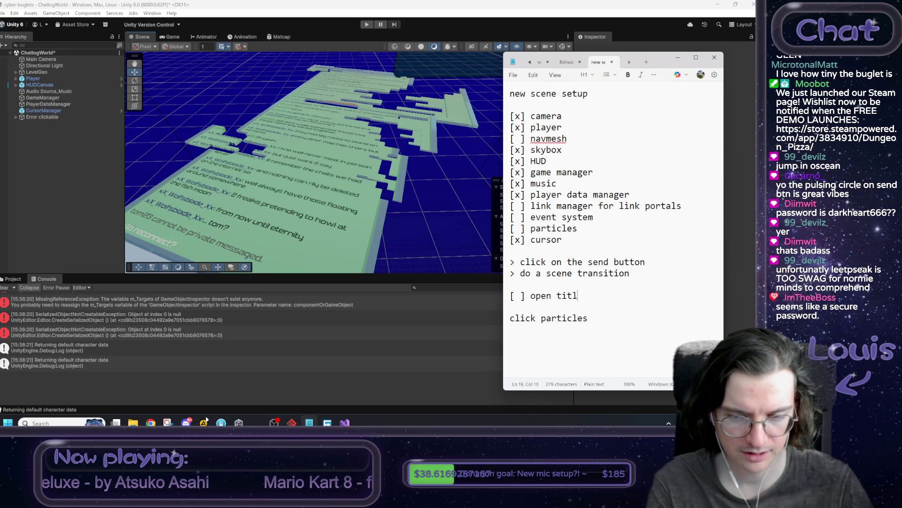
pyautogui.write('e screen to log')
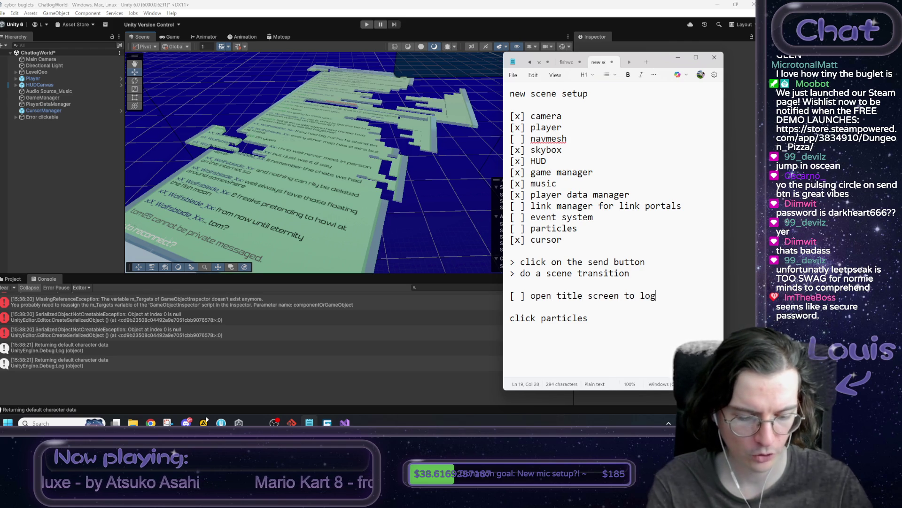
pyautogui.write('in sc')
pyautogui.write('ection')
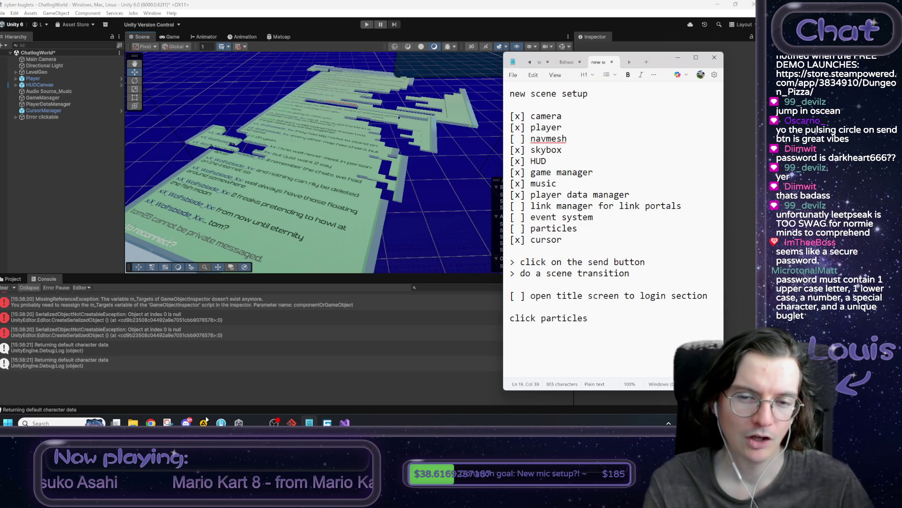
pyautogui.click(407, 248)
pyautogui.moveTo(407, 249)
pyautogui.mouseDown()
pyautogui.moveTo(451, 241)
pyautogui.moveTo(455, 281)
pyautogui.moveTo(444, 256)
pyautogui.moveTo(405, 228)
pyautogui.moveTo(381, 271)
pyautogui.moveTo(417, 222)
pyautogui.mouseUp()
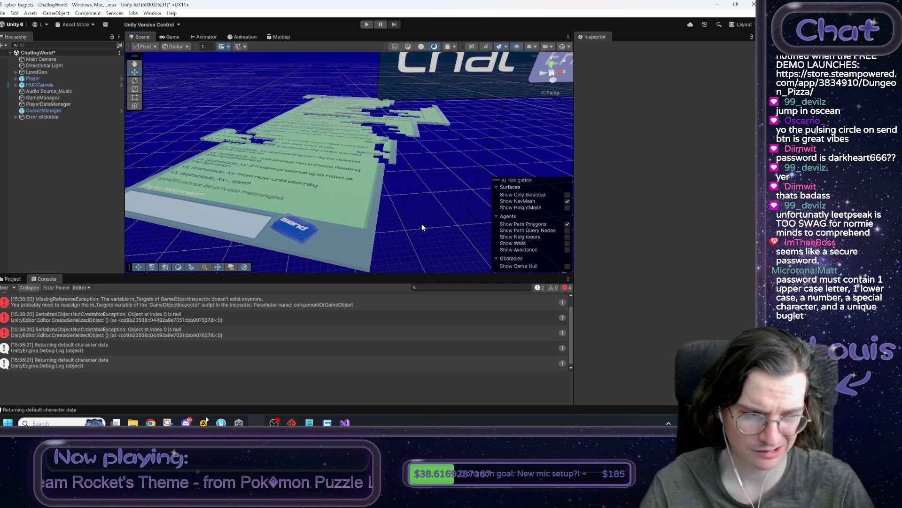
# Level and reposition the Scene view around the chat slab, then bring the scene setup checklist forward
pyautogui.moveTo(422, 227)
pyautogui.mouseDown()
pyautogui.moveTo(405, 189)
pyautogui.moveTo(429, 262)
pyautogui.moveTo(422, 275)
pyautogui.mouseUp()
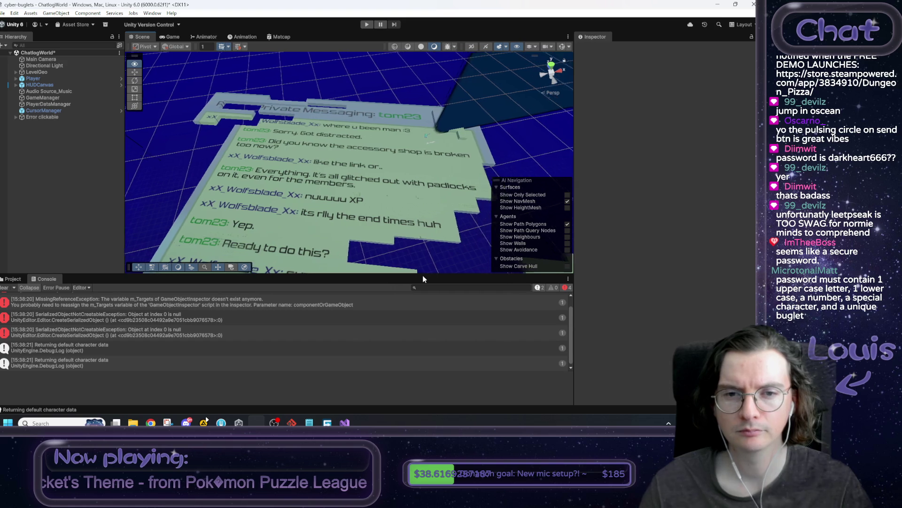
pyautogui.press('Down')
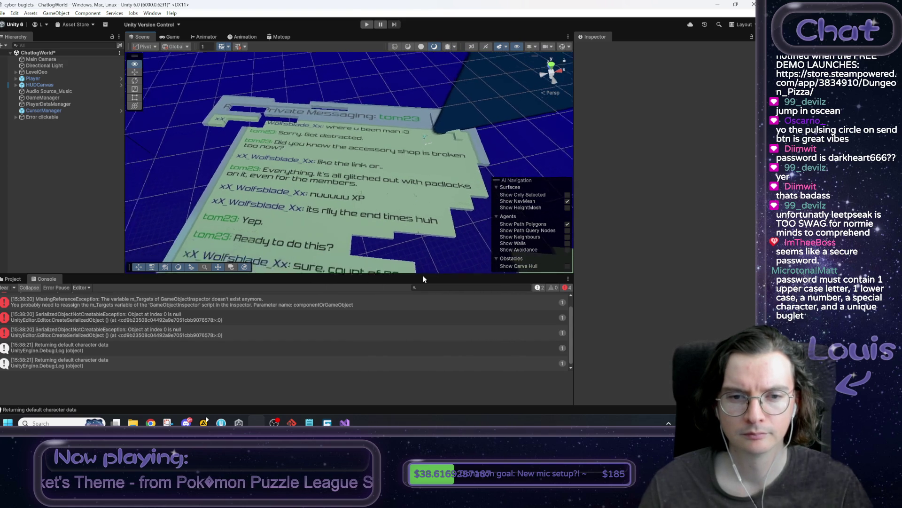
pyautogui.press('Down')
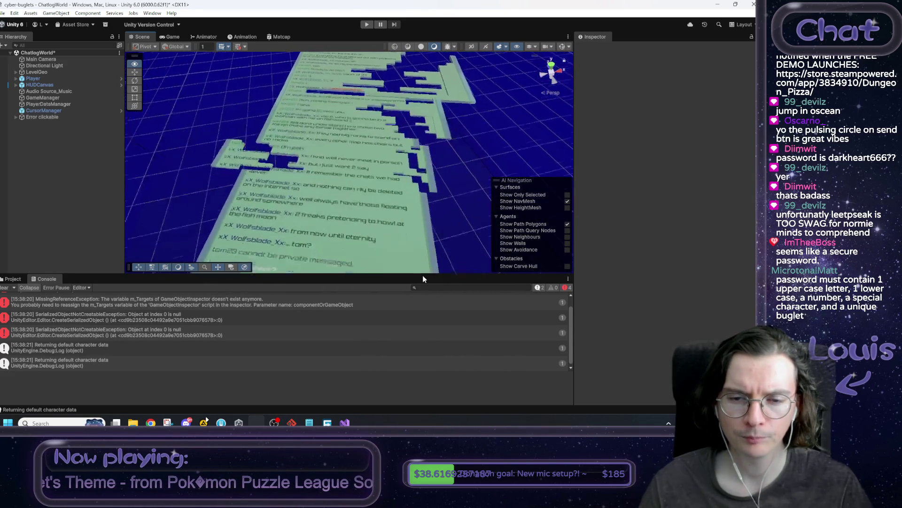
pyautogui.press('Up')
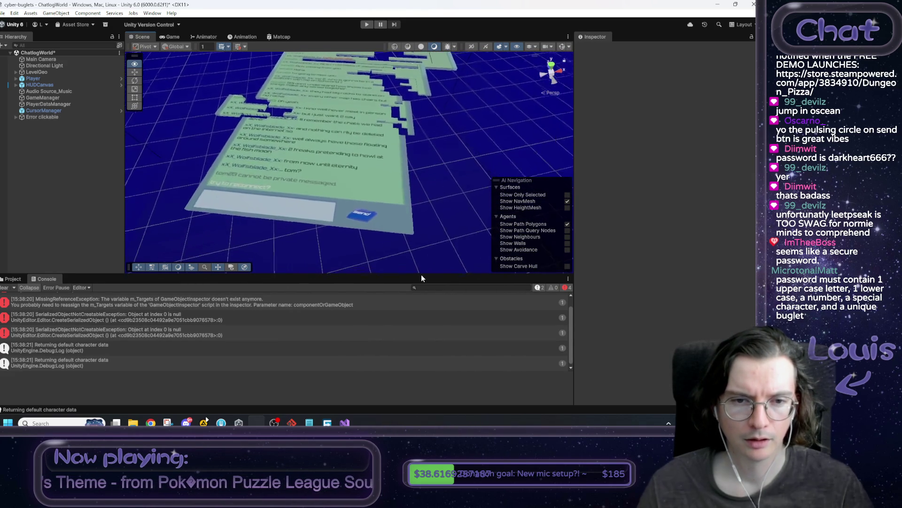
pyautogui.click(310, 422)
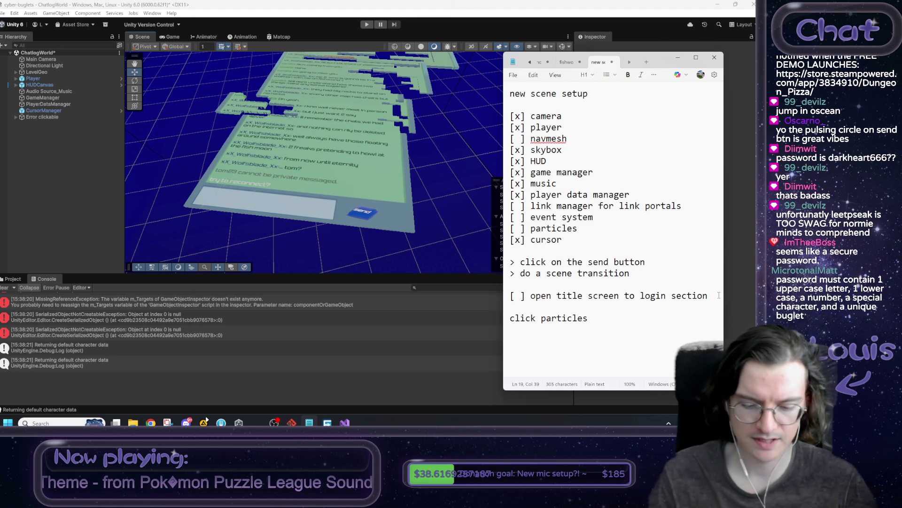
# Add an unchecked item to prefill the account ID with the username, fixing its spelling
pyautogui.press('Return')
pyautogui.write('[ ] prefill ')
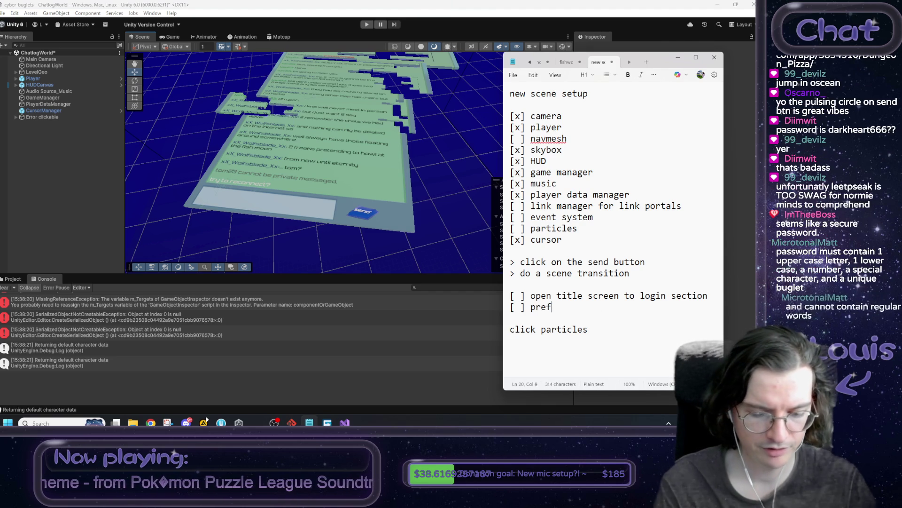
pyautogui.write('a')
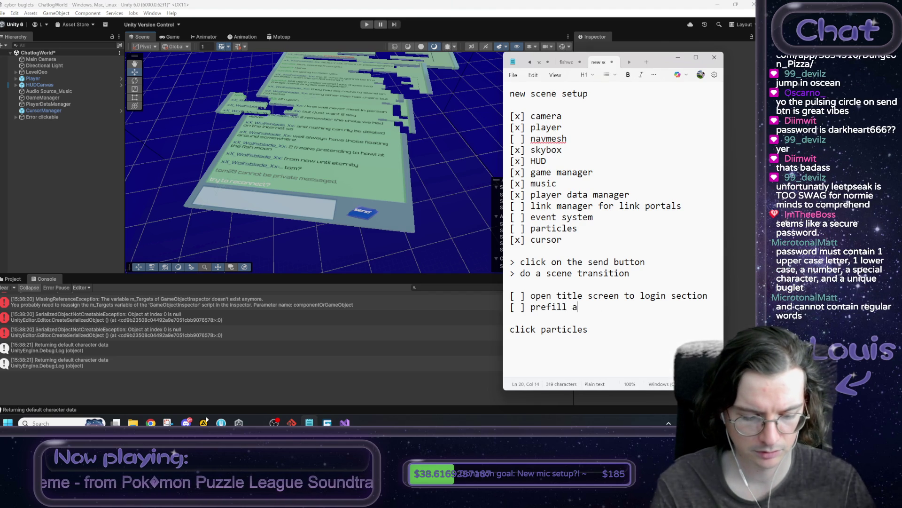
pyautogui.write('ccount ID with')
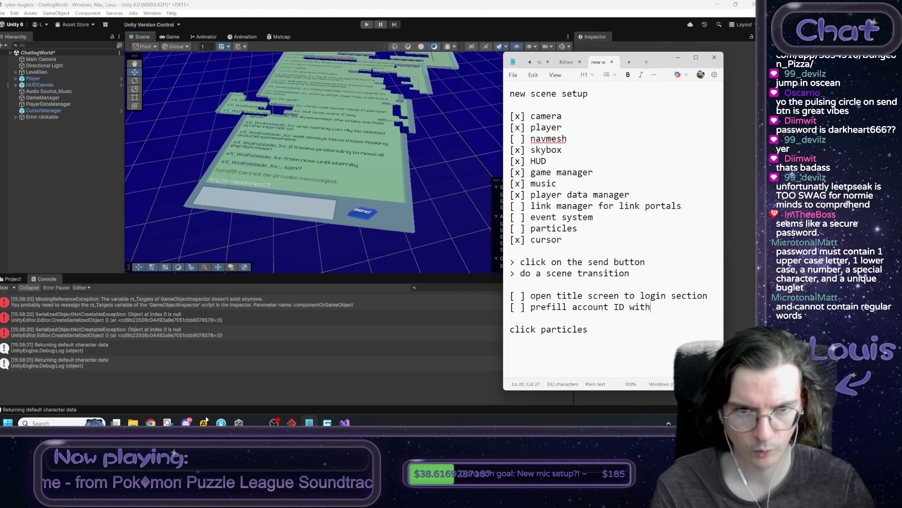
pyautogui.write(' xX_Worlfsbl')
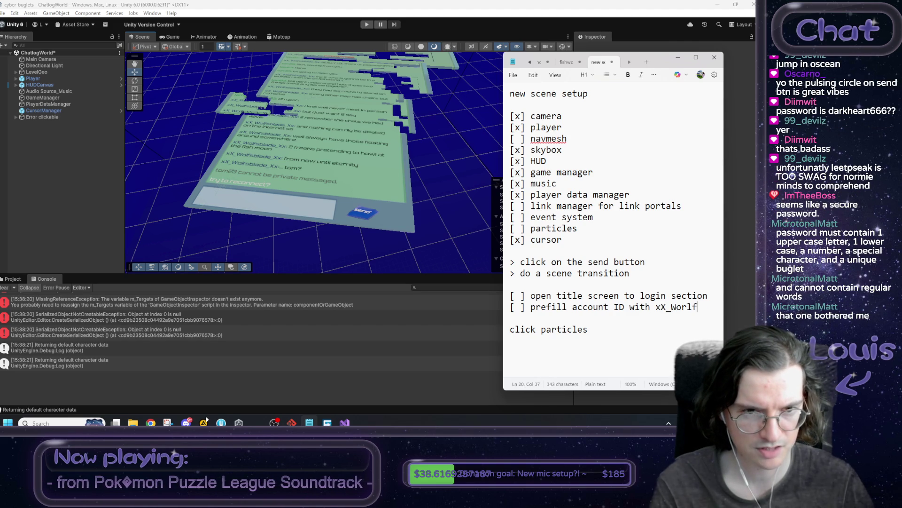
pyautogui.write('ade')
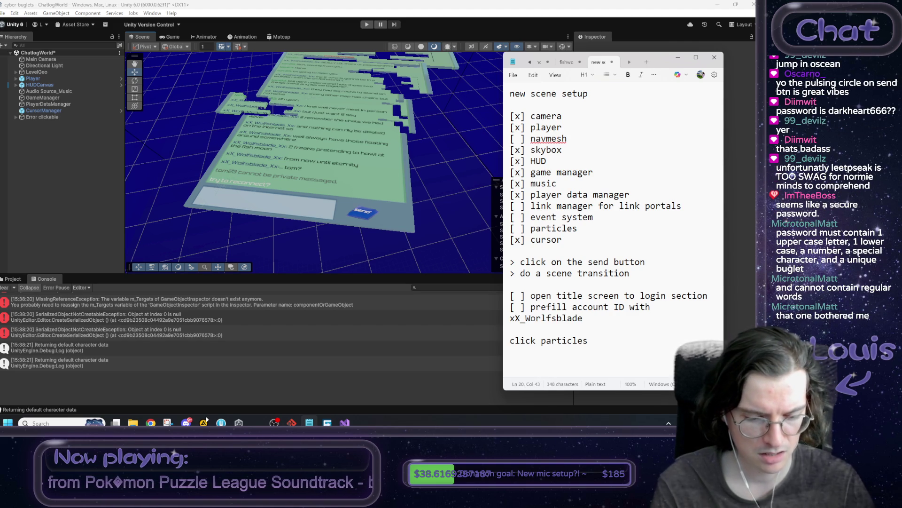
pyautogui.write('_Xx')
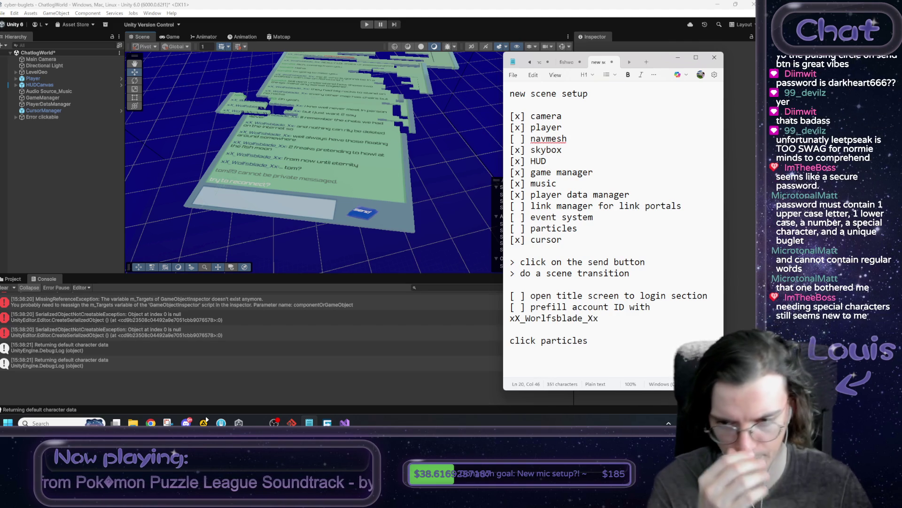
pyautogui.moveTo(536, 320); pyautogui.dragTo(543, 320)
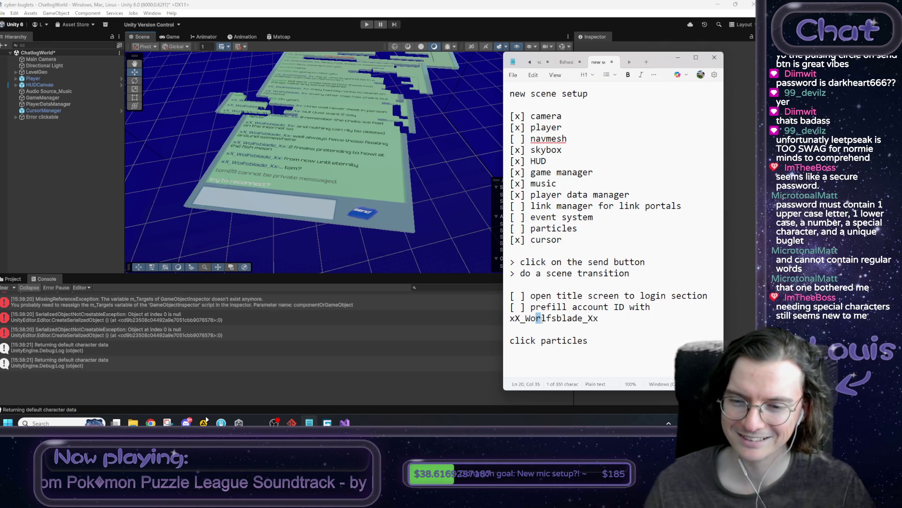
pyautogui.press('BackSpace')
pyautogui.click(656, 307)
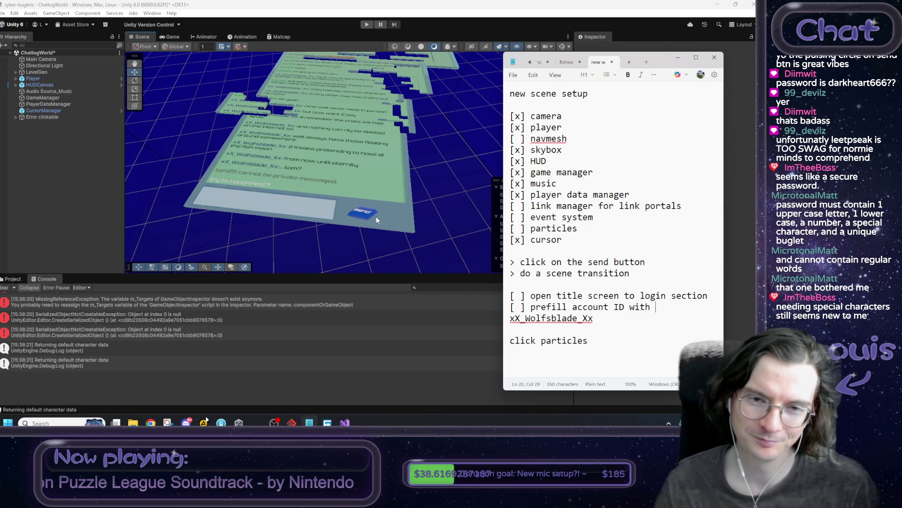
pyautogui.click(467, 182)
pyautogui.moveTo(468, 182)
pyautogui.mouseDown()
pyautogui.moveTo(453, 152)
pyautogui.moveTo(431, 153)
pyautogui.moveTo(461, 228)
pyautogui.mouseUp()
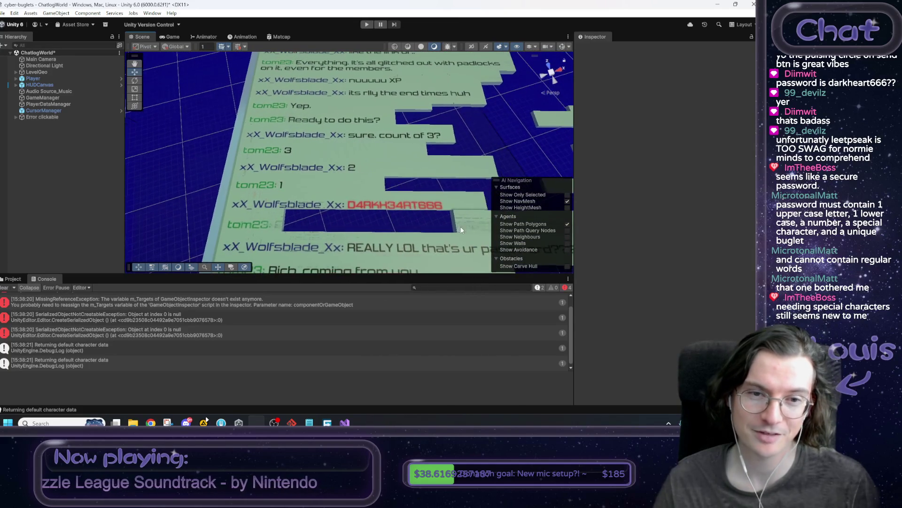
pyautogui.moveTo(247, 144)
pyautogui.mouseDown()
pyautogui.moveTo(484, 193)
pyautogui.moveTo(433, 177)
pyautogui.moveTo(484, 198)
pyautogui.mouseUp()
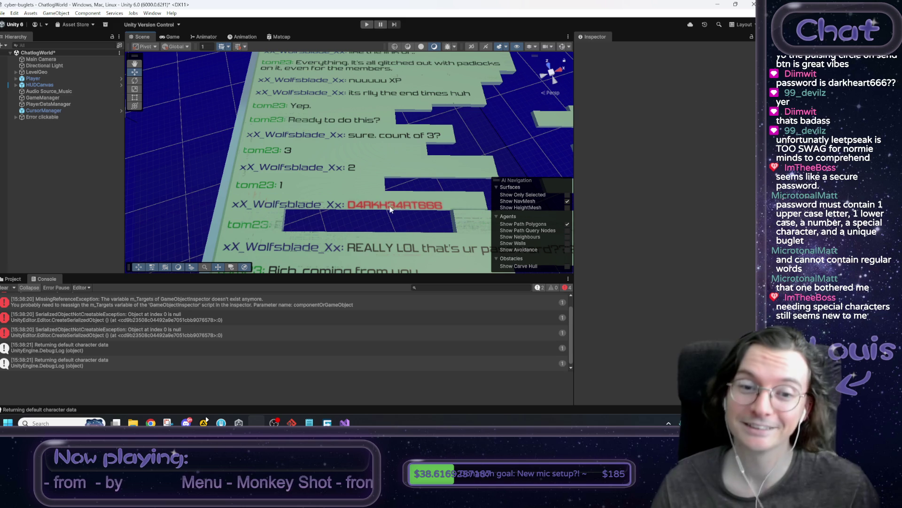
pyautogui.moveTo(366, 215)
pyautogui.mouseDown()
pyautogui.moveTo(348, 212)
pyautogui.moveTo(494, 171)
pyautogui.moveTo(338, 123)
pyautogui.moveTo(351, 191)
pyautogui.mouseUp()
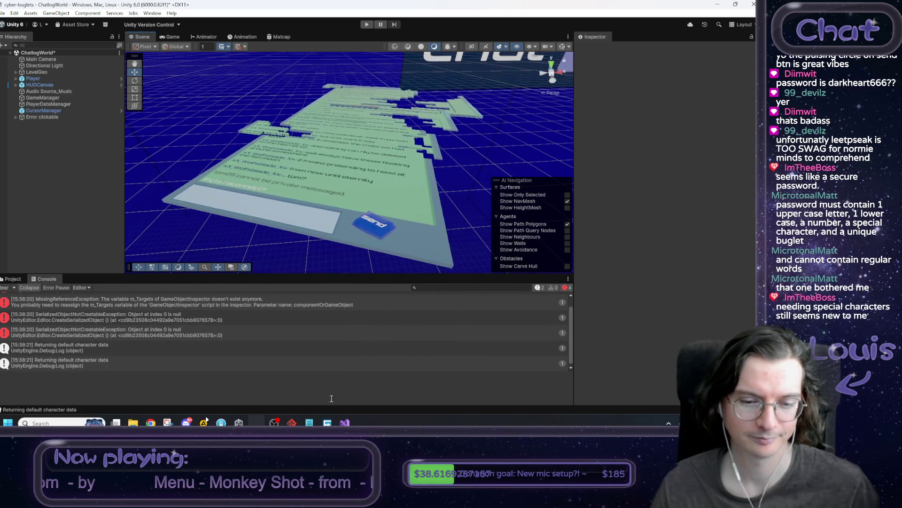
pyautogui.click(310, 422)
pyautogui.moveTo(593, 318)
pyautogui.mouseDown()
pyautogui.moveTo(510, 305)
pyautogui.moveTo(547, 307)
pyautogui.mouseUp()
pyautogui.click(569, 308)
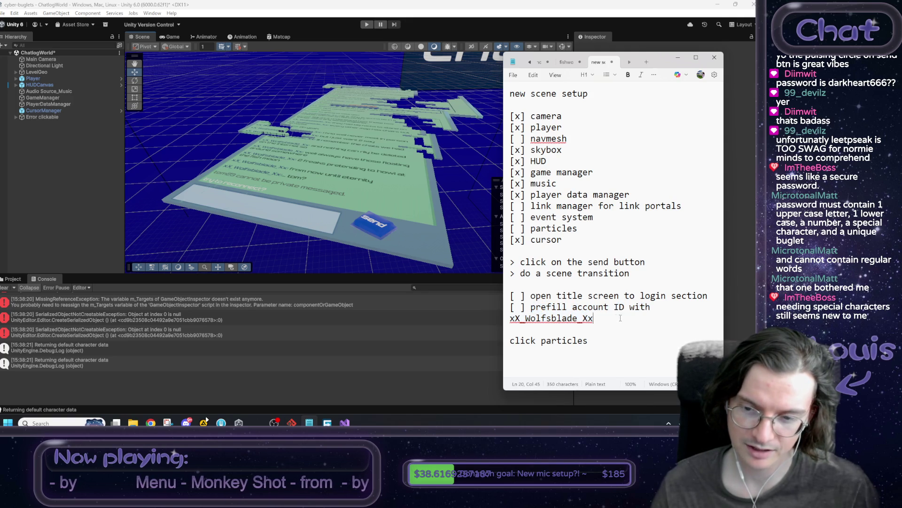
pyautogui.press('Delete')
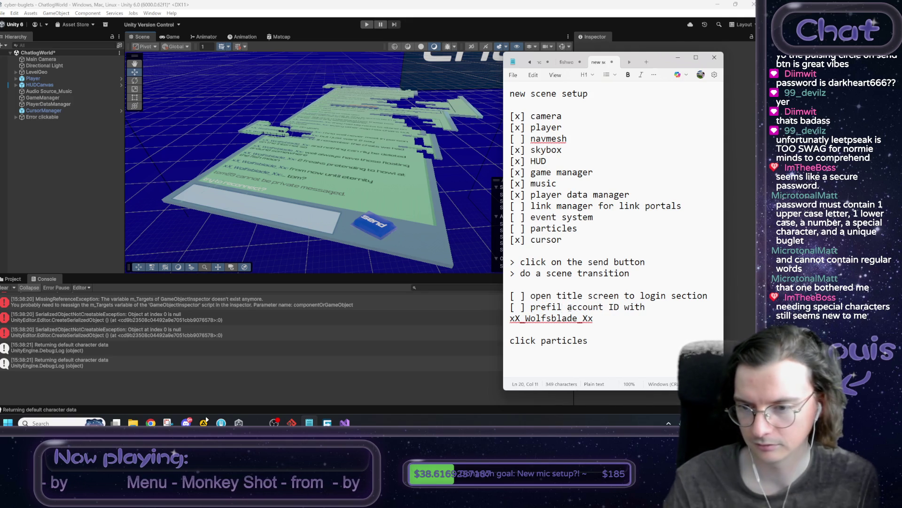
# Restore the missing 'l' in 'prefill', select the two title-screen tasks, and return to Unity
pyautogui.write('l')
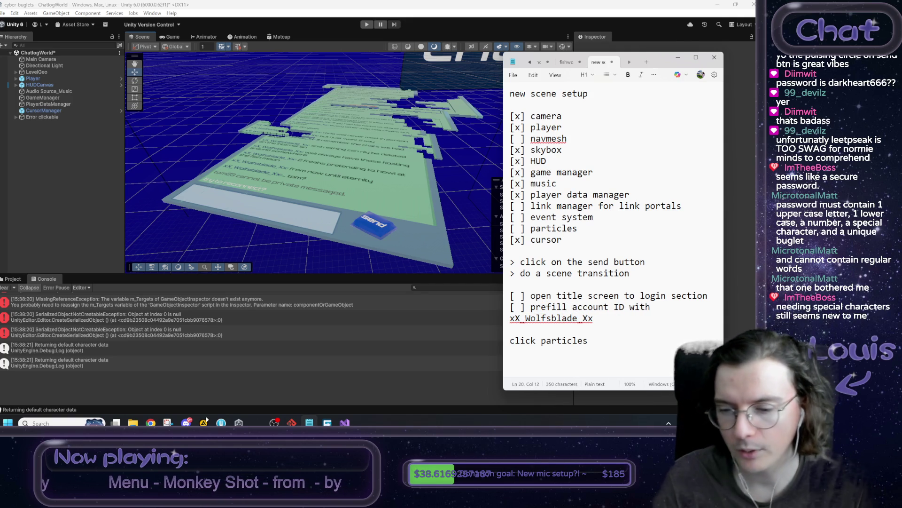
pyautogui.moveTo(531, 295); pyautogui.dragTo(594, 319)
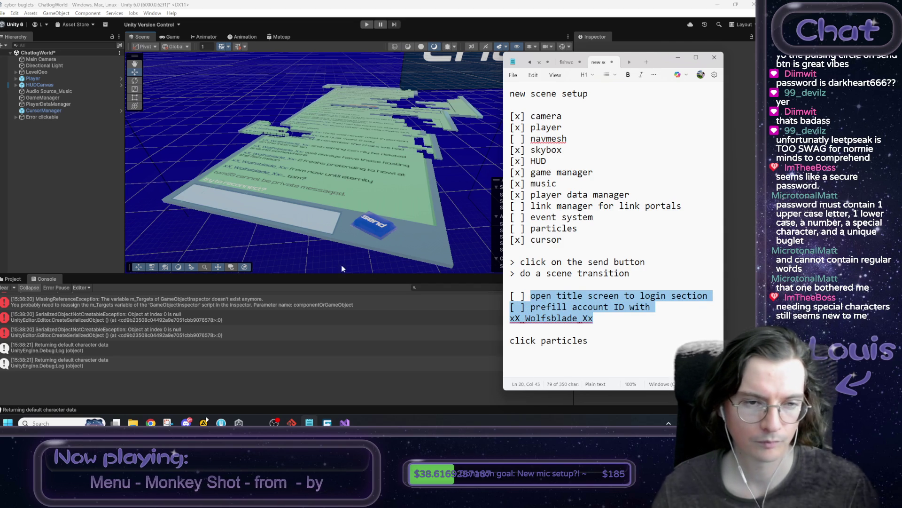
pyautogui.click(187, 227)
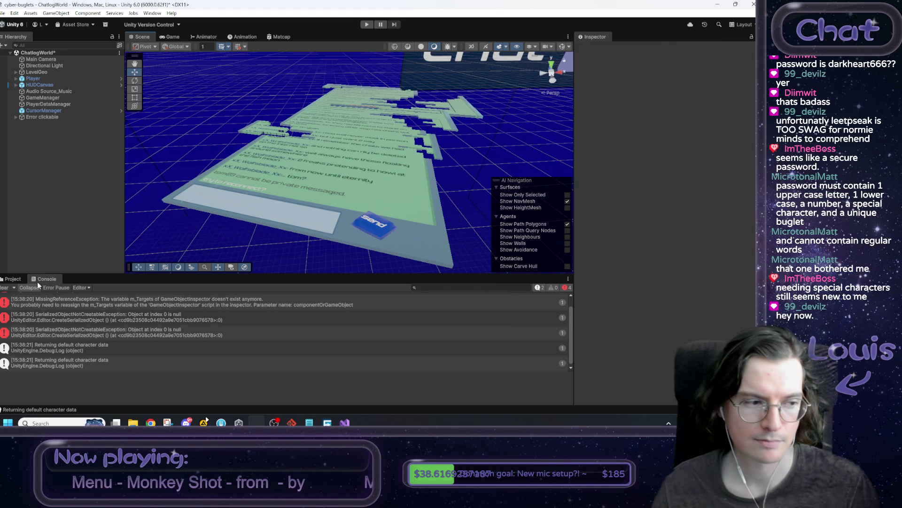
# Open the Error clickable's Clickable_GoToNewScene script in Visual Studio
pyautogui.click(12, 279)
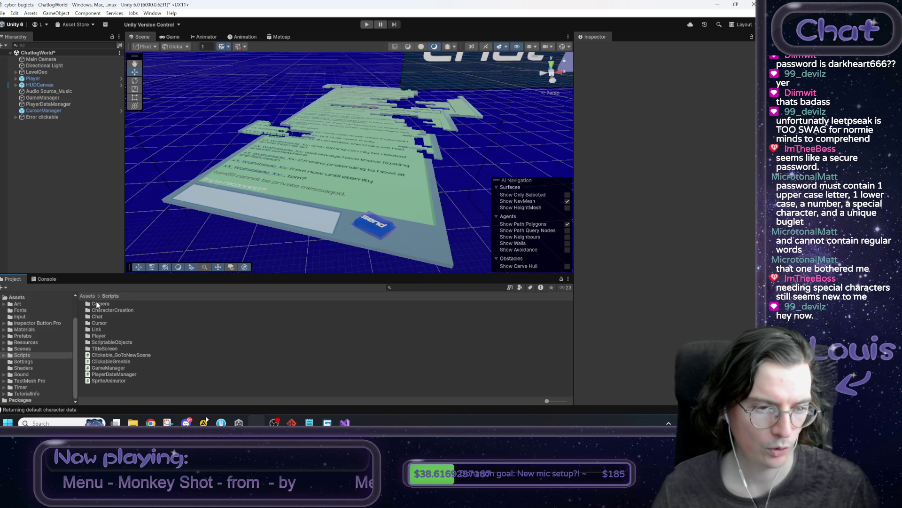
pyautogui.click(86, 295)
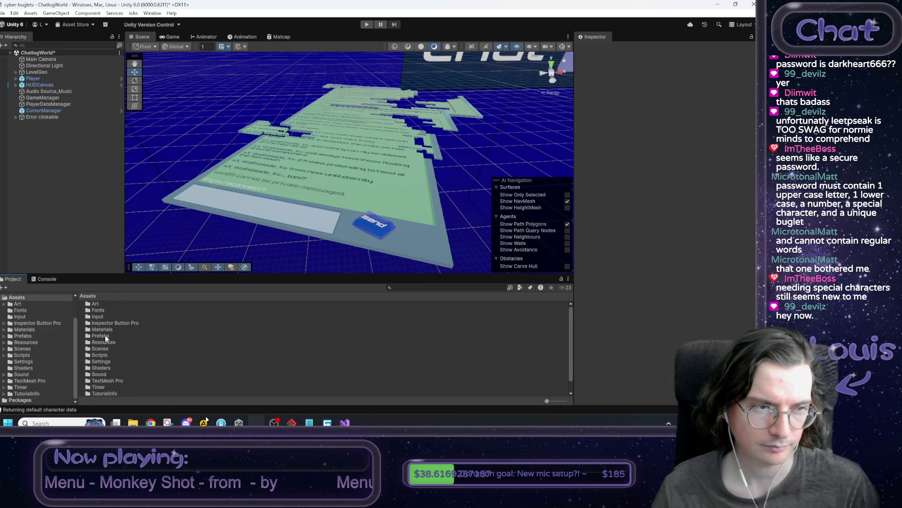
pyautogui.click(50, 117)
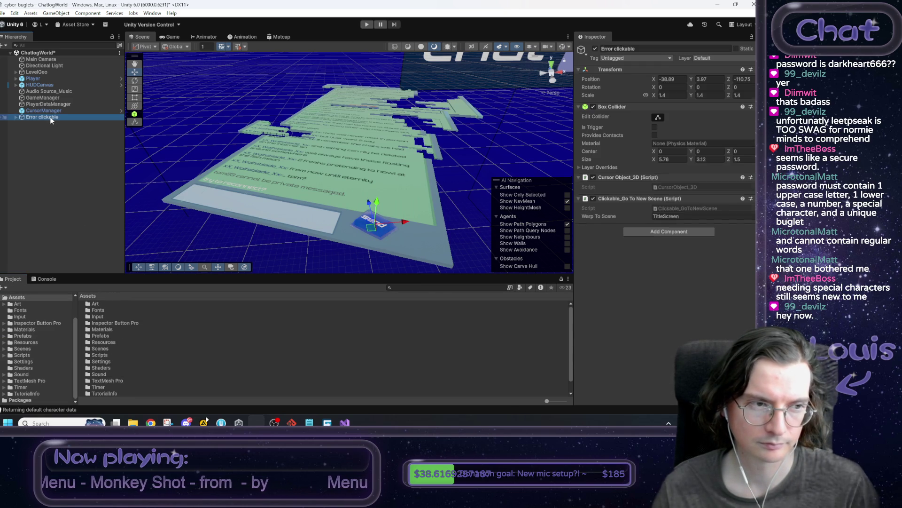
pyautogui.doubleClick(692, 210)
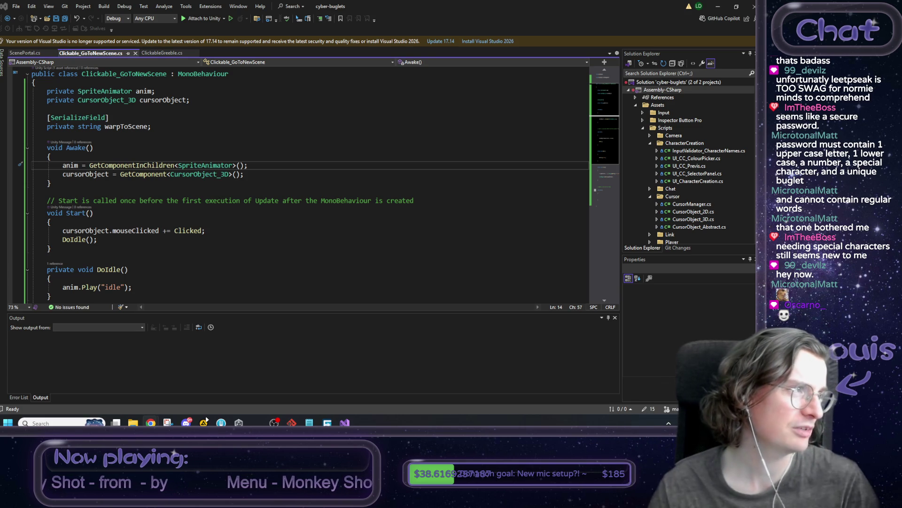
# Back in Unity, create a new empty GameObject in the ChatlogWorld hierarchy
pyautogui.click(718, 7)
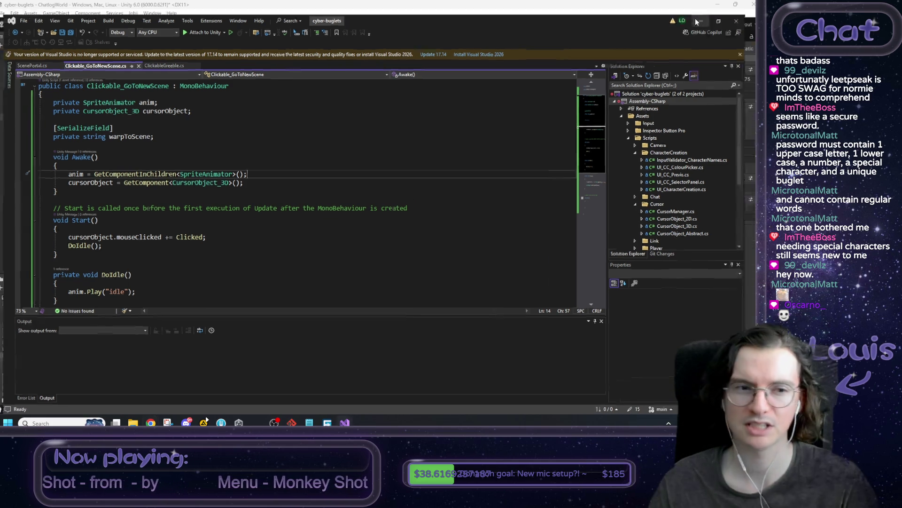
pyautogui.rightClick(68, 171)
pyautogui.click(115, 294)
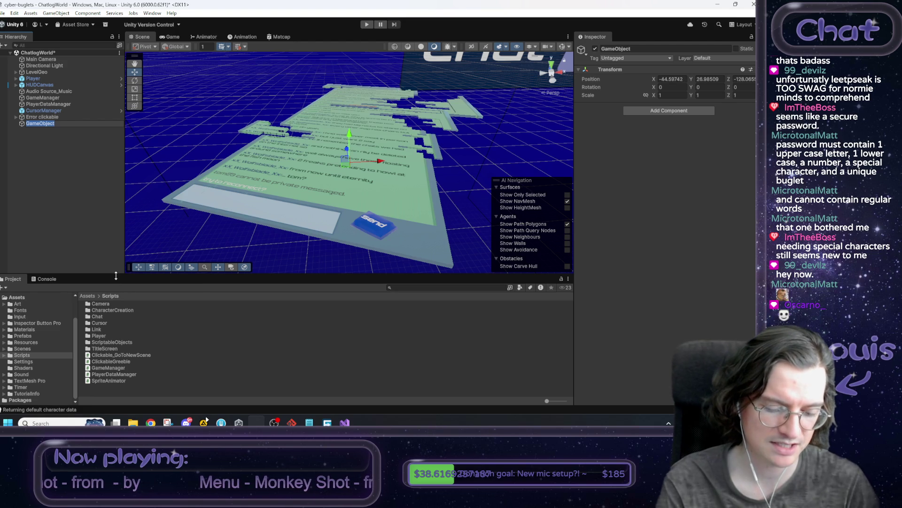
# Rename the empty object TitleScreenOverrider and zero its Position
pyautogui.write('TitleScreenOverrider')
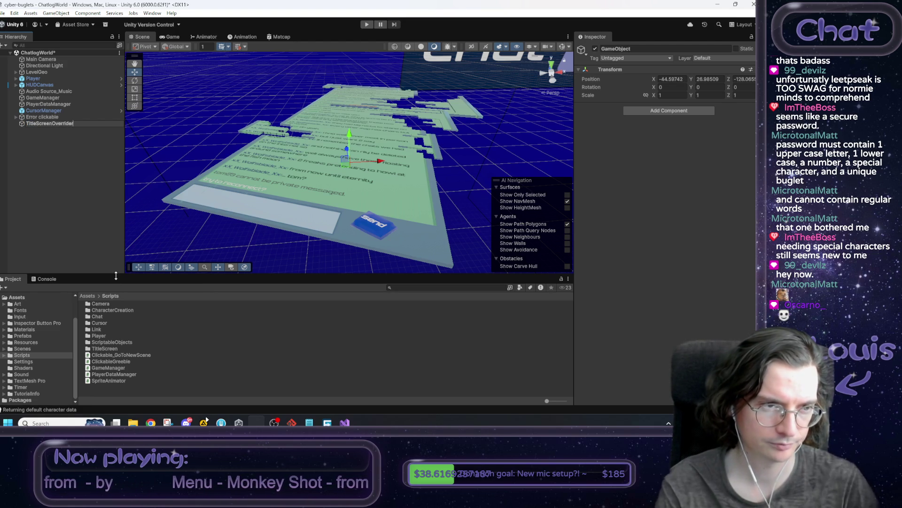
pyautogui.press('Return')
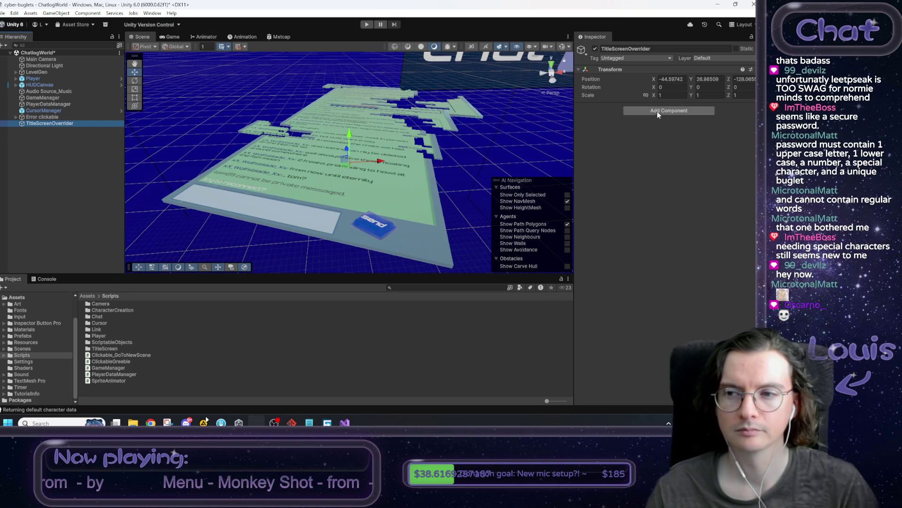
pyautogui.click(676, 81)
pyautogui.write('0')
pyautogui.press('Tab')
pyautogui.write('0')
pyautogui.press('Tab')
pyautogui.write('0')
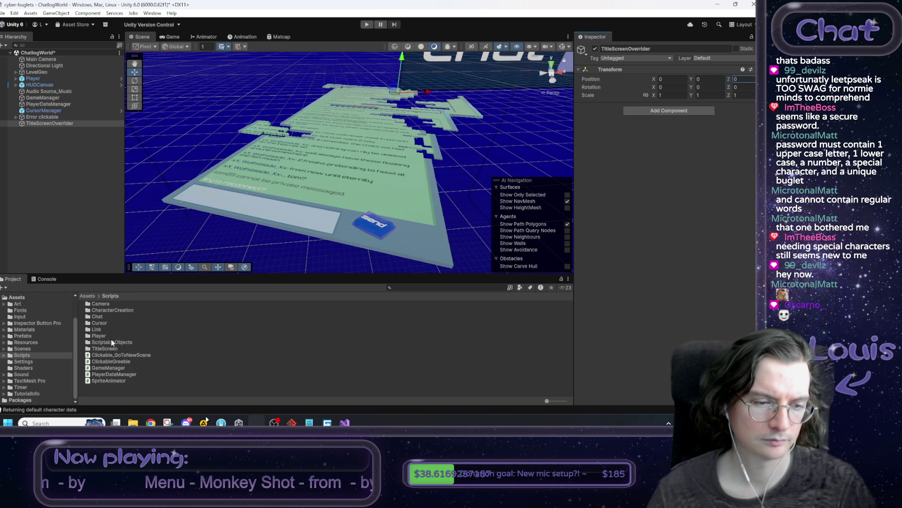
# Create a MonoBehaviour script named TitleScreenOverrider in the Scripts folder
pyautogui.rightClick(106, 390)
pyautogui.click(211, 397)
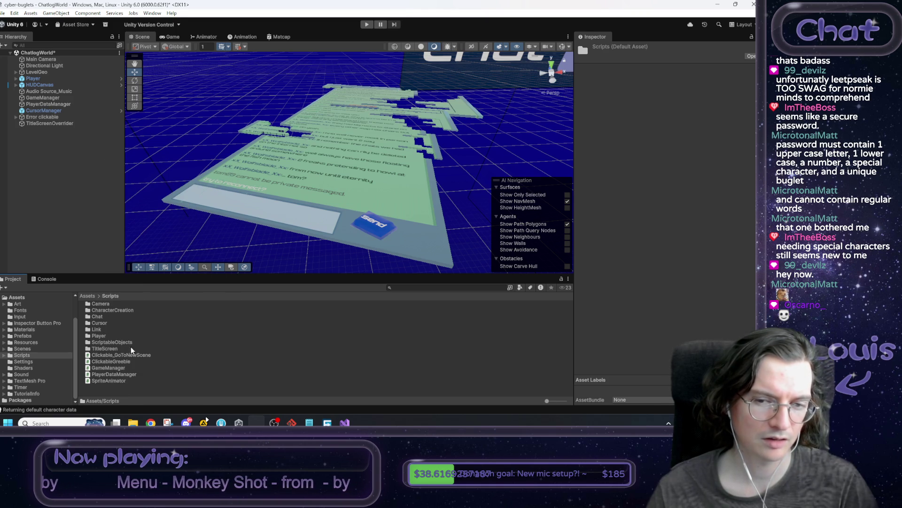
pyautogui.rightClick(134, 393)
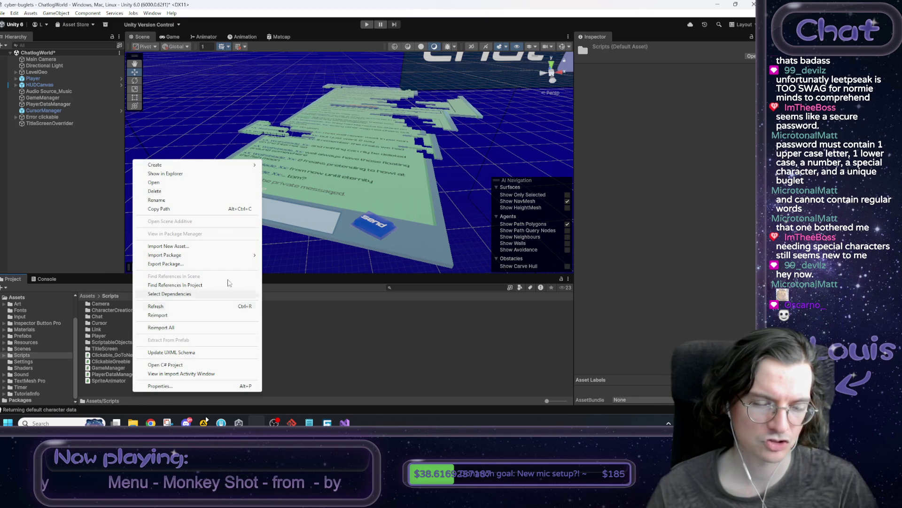
pyautogui.moveTo(237, 164)
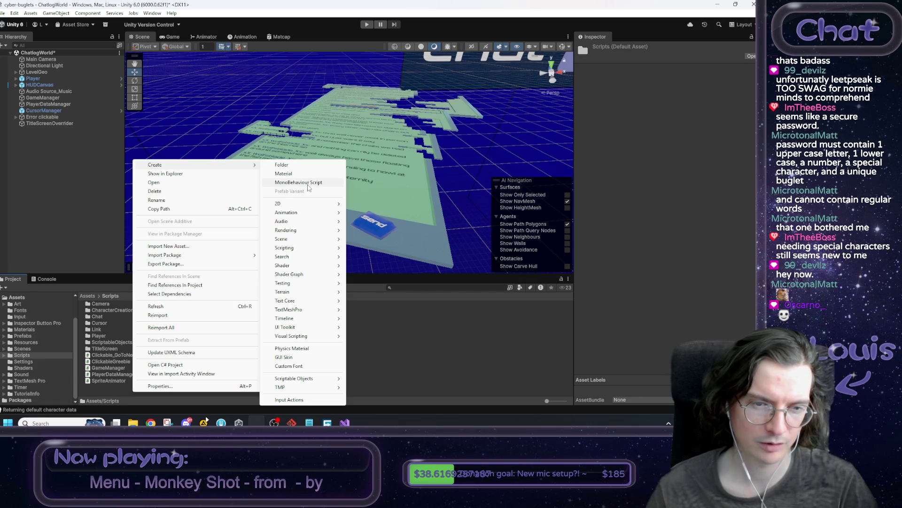
pyautogui.click(301, 182)
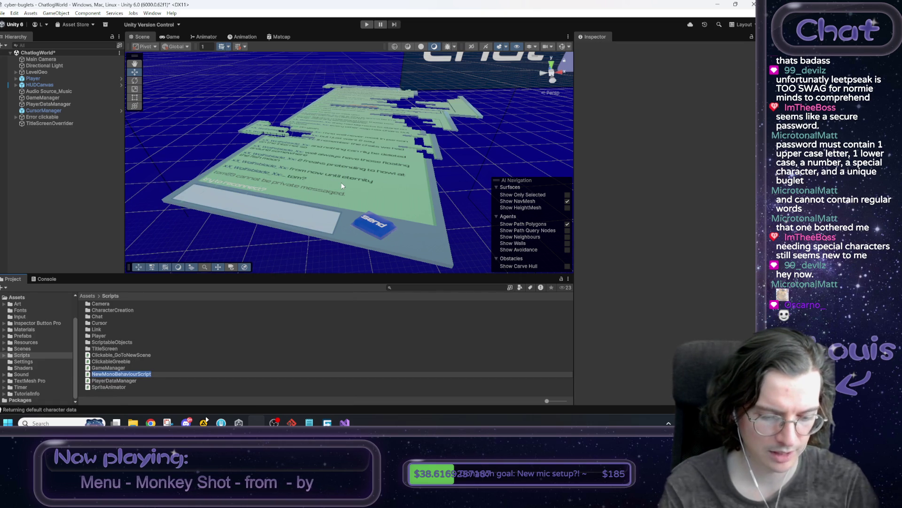
pyautogui.write('TitleScreenOverrider')
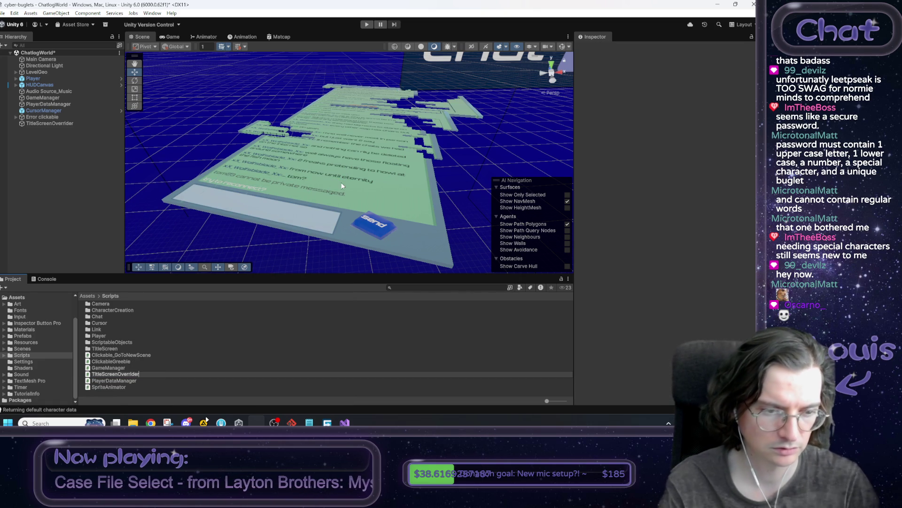
pyautogui.press('Return')
pyautogui.hotkey('alt', 'Tab')
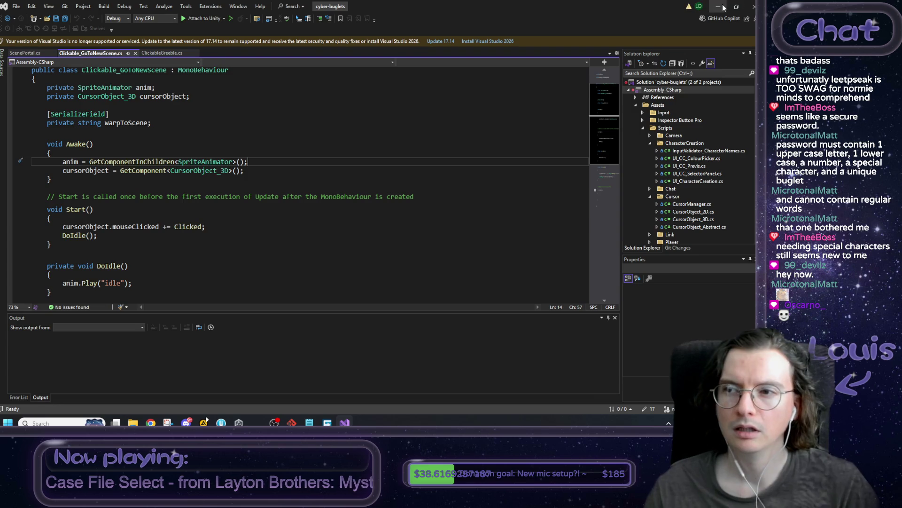
pyautogui.click(725, 8)
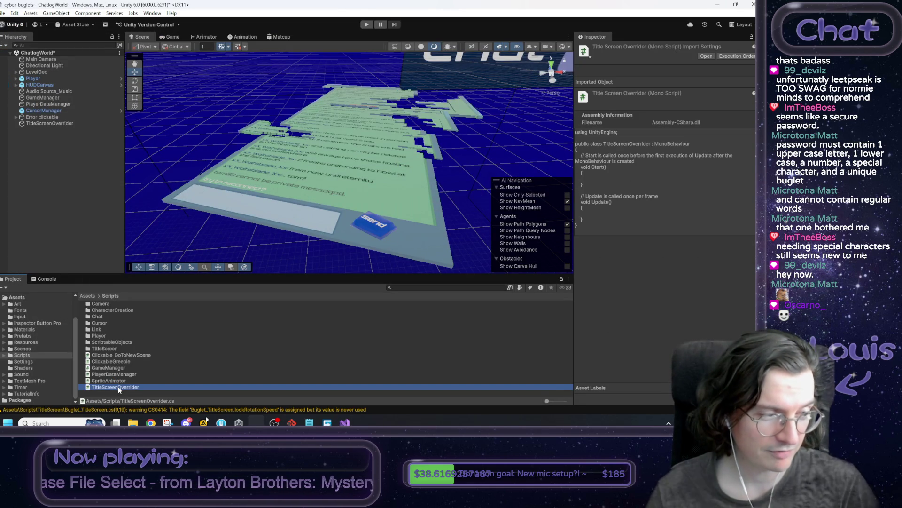
# Open TitleScreenOverrider.cs and start the /// summary: 'The player comes across this object in...'
pyautogui.doubleClick(118, 388)
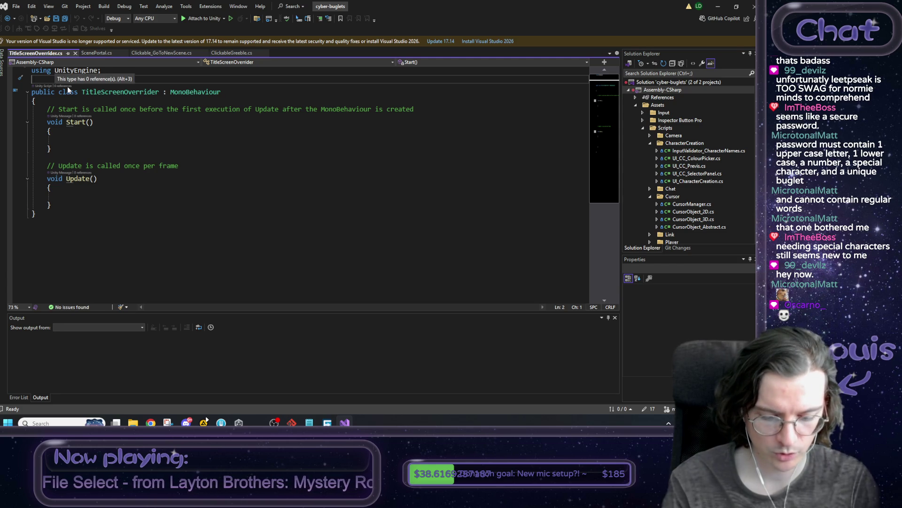
pyautogui.write('/// ')
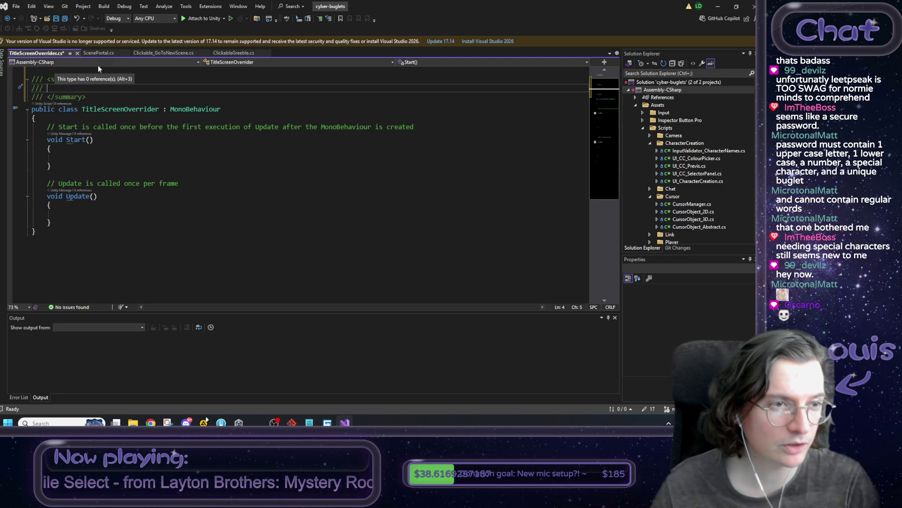
pyautogui.write('This obj')
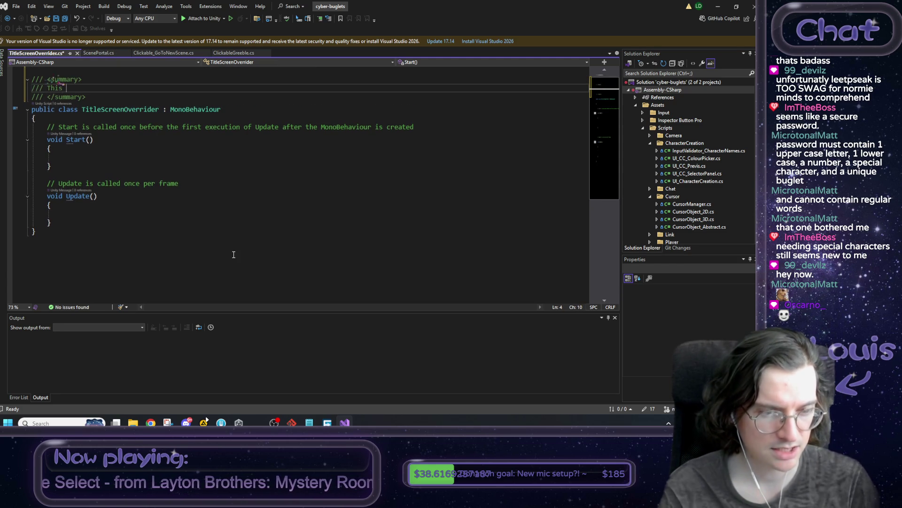
pyautogui.press('BackSpace')
pyautogui.press('BackSpace')
pyautogui.press('BackSpace')
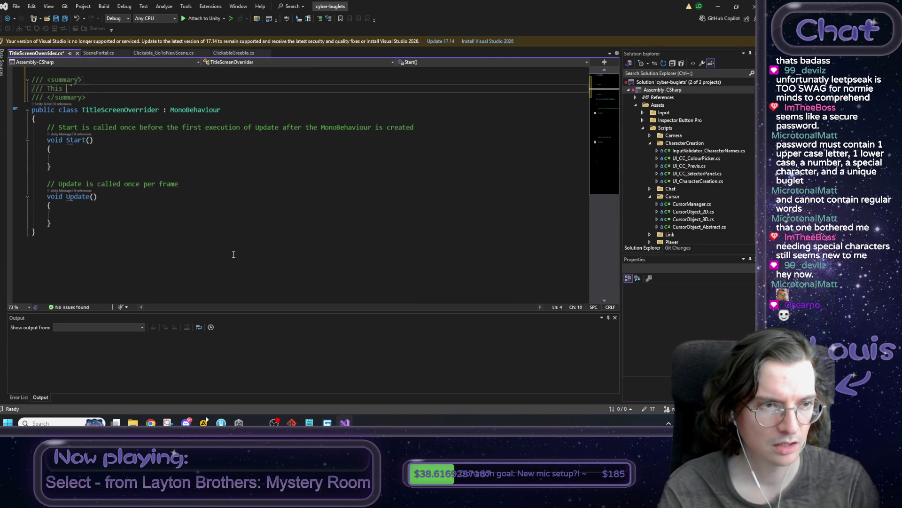
pyautogui.press('BackSpace')
pyautogui.press('BackSpace')
pyautogui.write('e play')
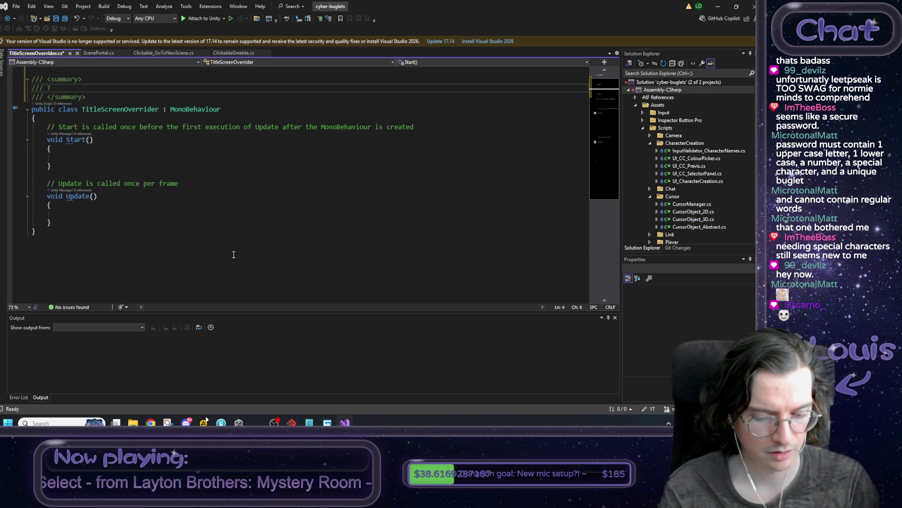
pyautogui.write('er comes a')
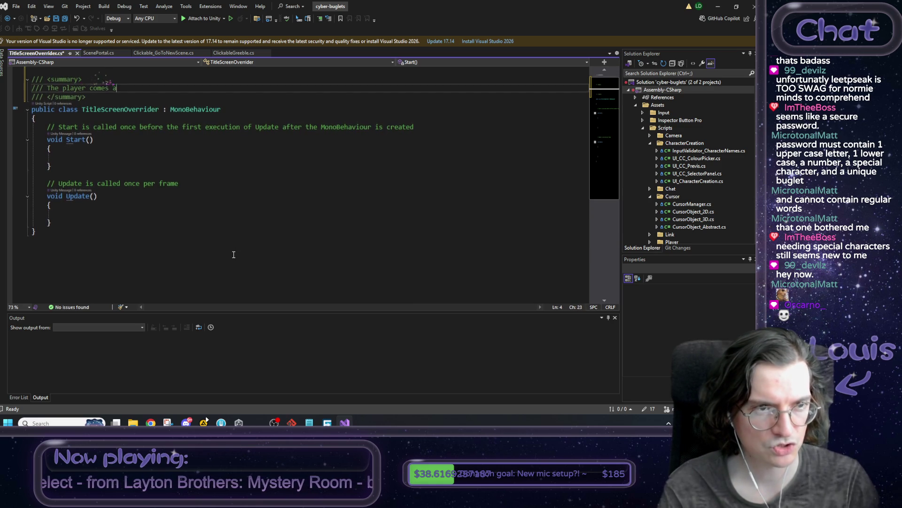
pyautogui.write('cross this object in')
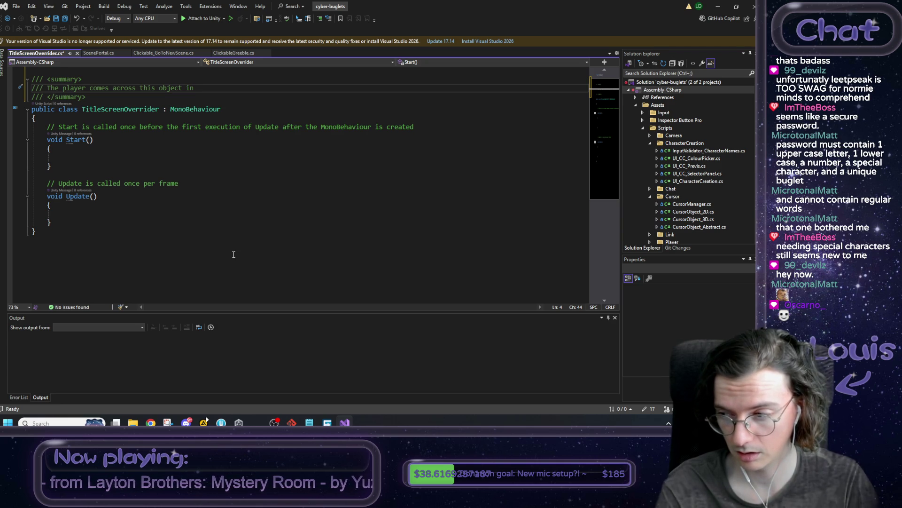
# Finish the summary: persistent in chatlogworld, it can override some stuff in the Title Screen Scene
pyautogui.write("chatlogworld. It's persistent, ")
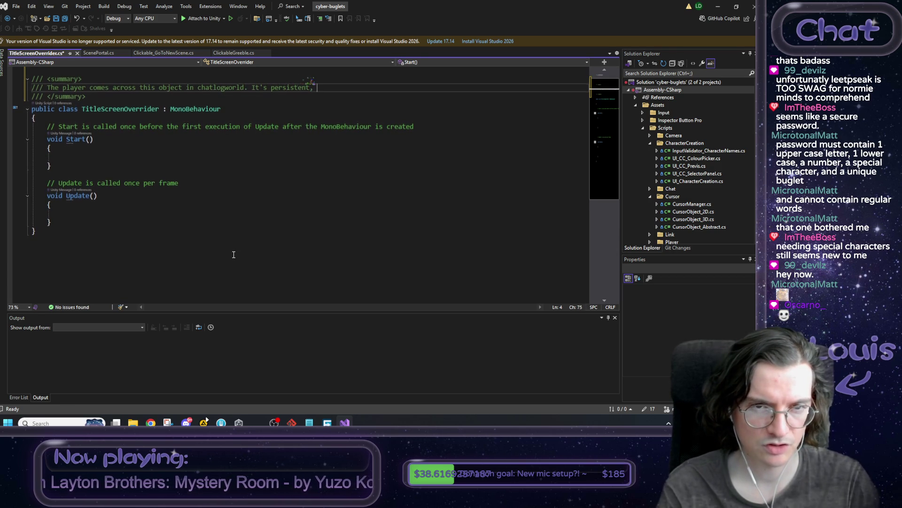
pyautogui.write('so when they l')
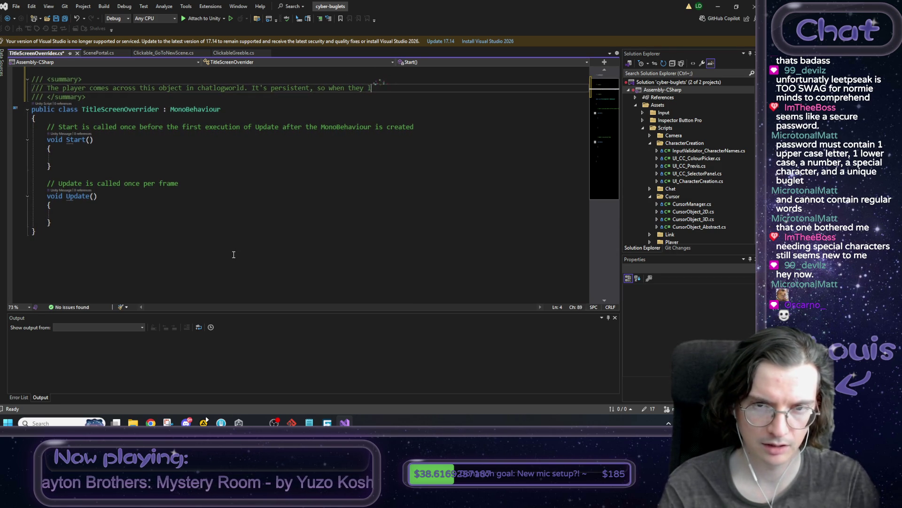
pyautogui.press('BackSpace')
pyautogui.write('return to')
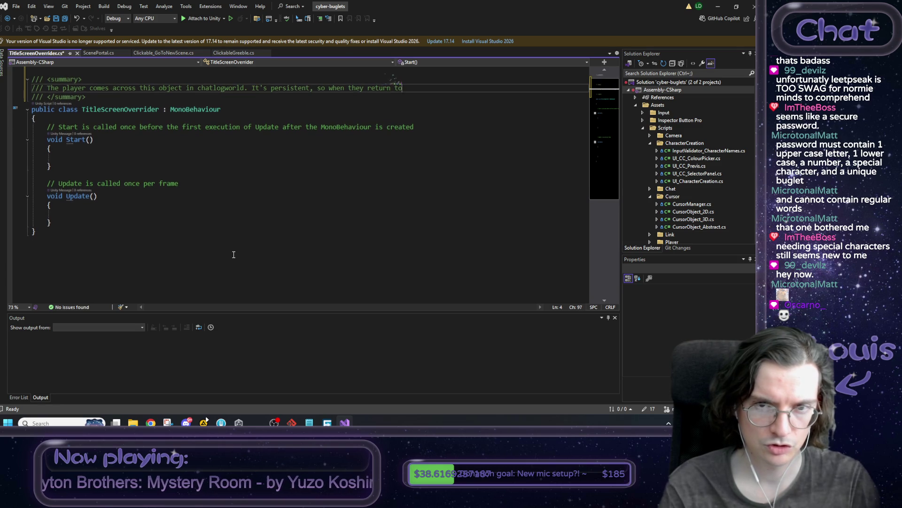
pyautogui.write(' the title screen from there,')
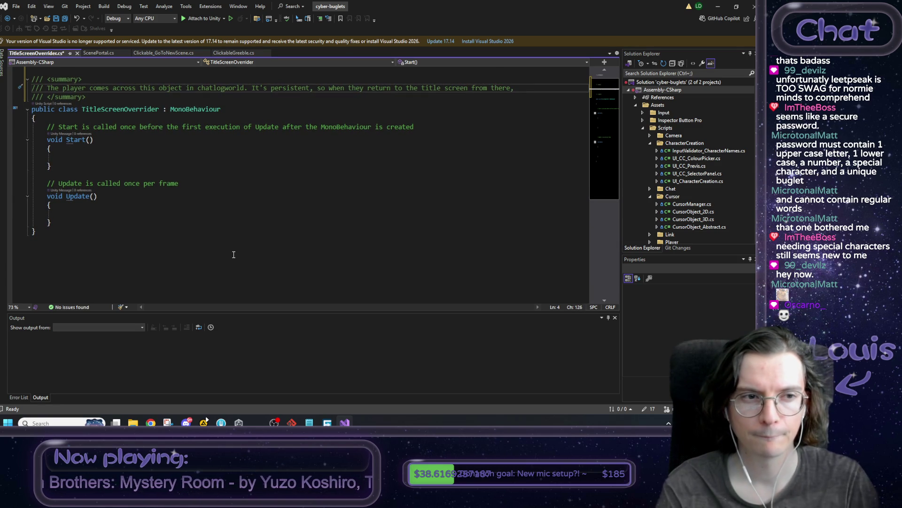
pyautogui.press('Return')
pyautogui.write('this')
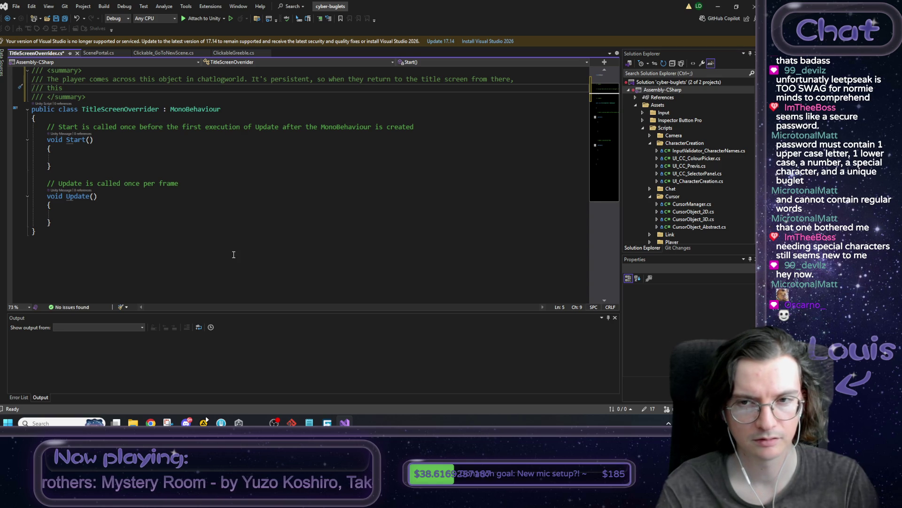
pyautogui.write(' object')
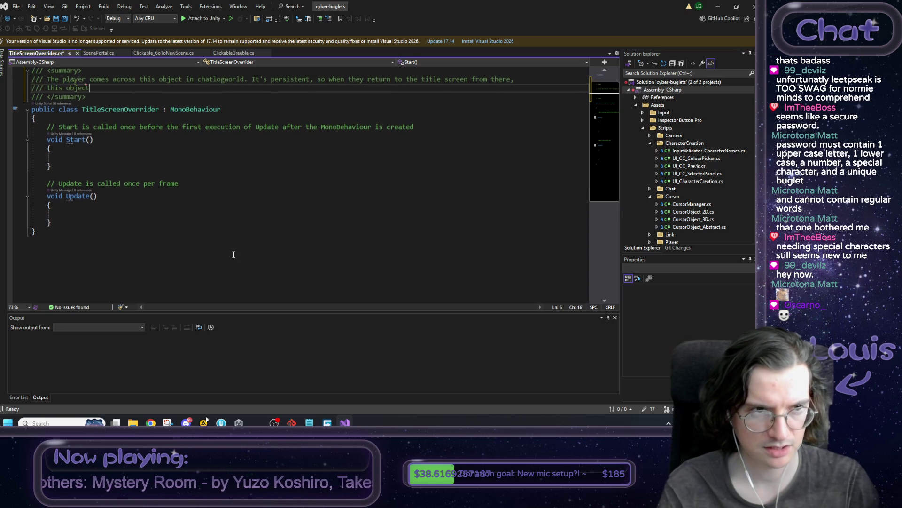
pyautogui.write(' can override some')
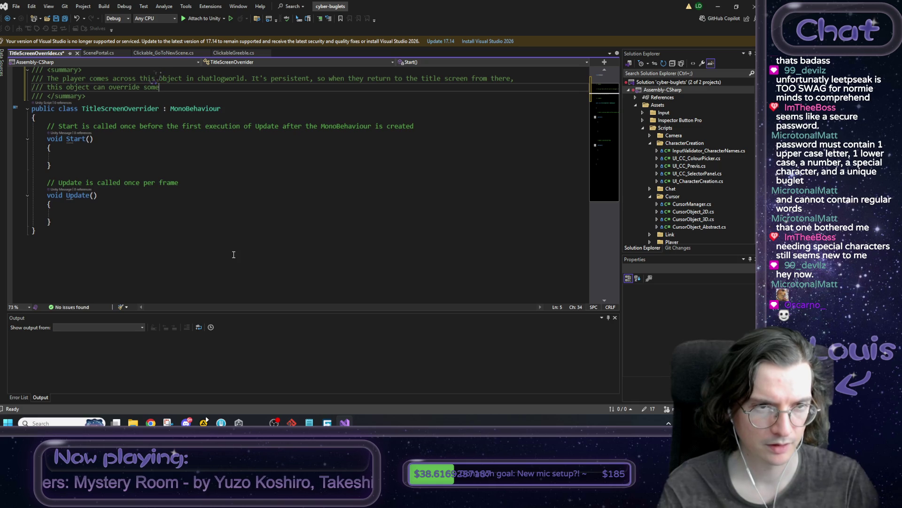
pyautogui.write(' stuff in the Tit')
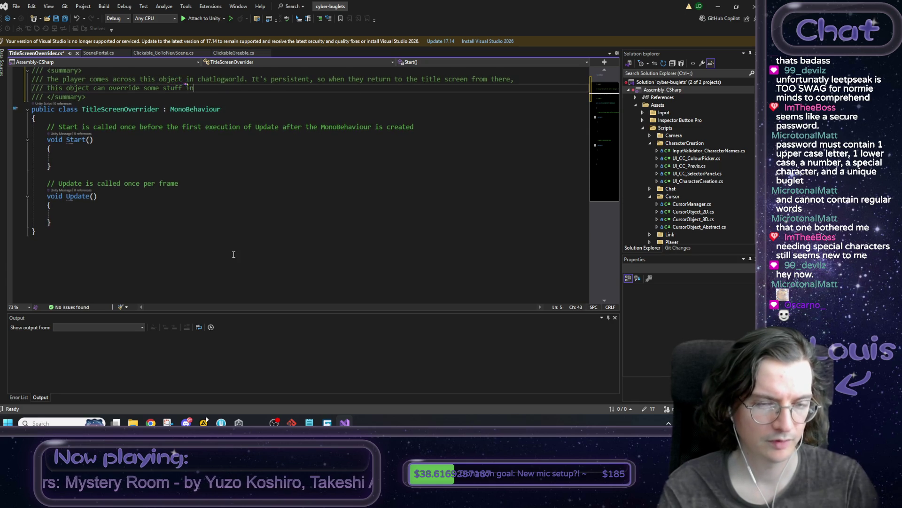
pyautogui.write('le Scre')
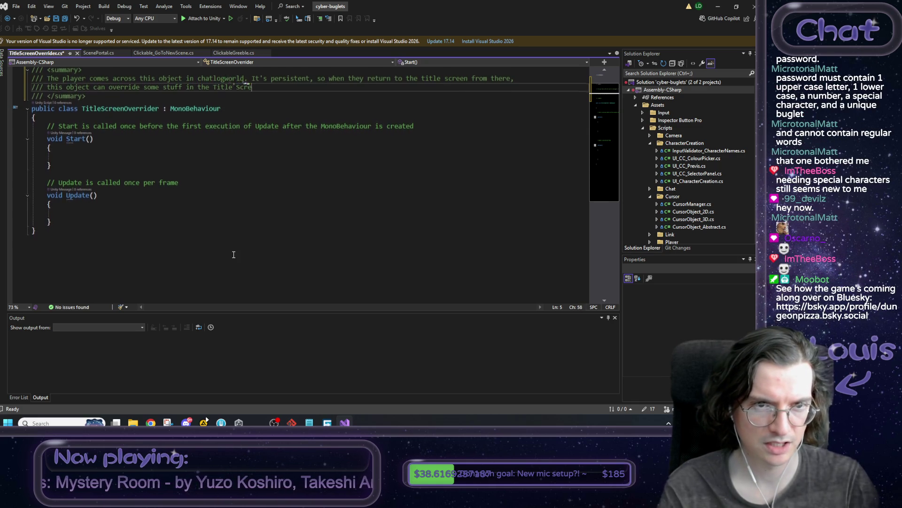
pyautogui.write('en Scene.')
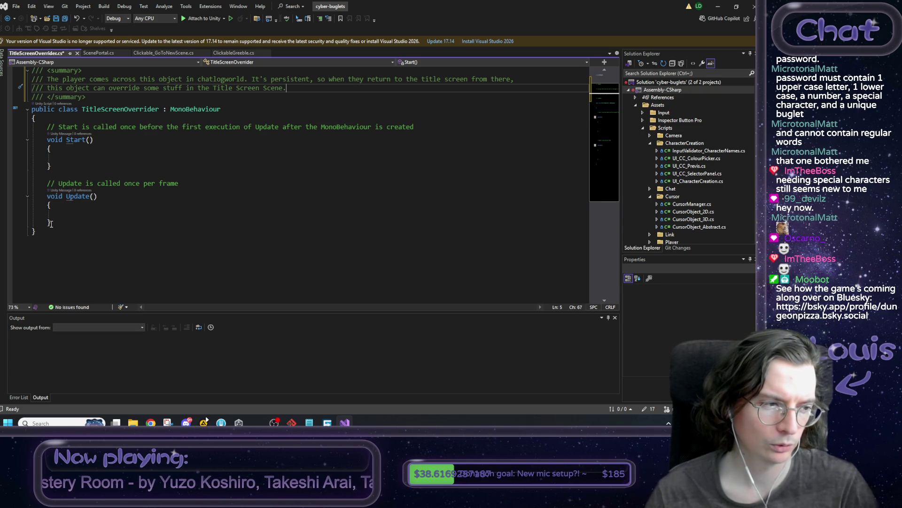
pyautogui.moveTo(301, 90); pyautogui.dragTo(75, 88)
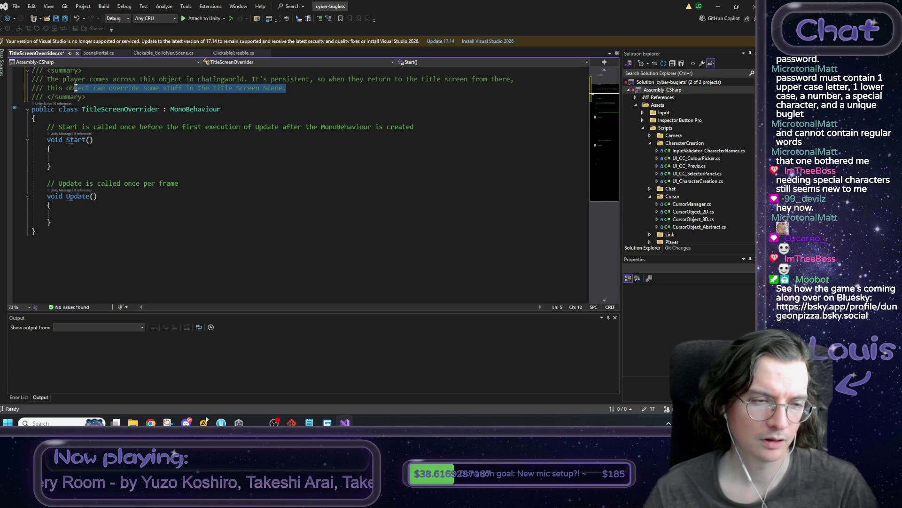
pyautogui.moveTo(63, 219)
pyautogui.mouseDown()
pyautogui.moveTo(47, 127)
pyautogui.moveTo(64, 222)
pyautogui.mouseUp()
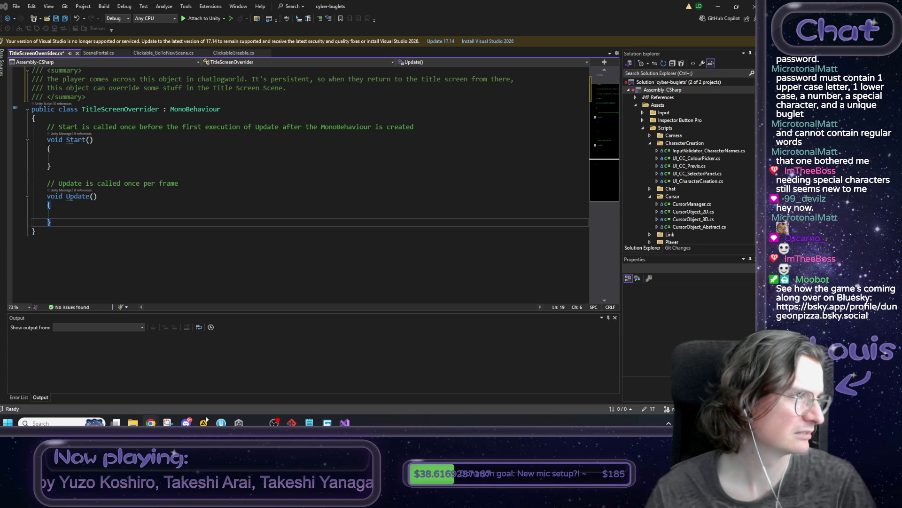
# Read through the scene-loading forum thread and select the word 'sceneloaded' in a reply
pyautogui.hotkey('alt', 'Tab')
pyautogui.scroll(-3, 241, 222)
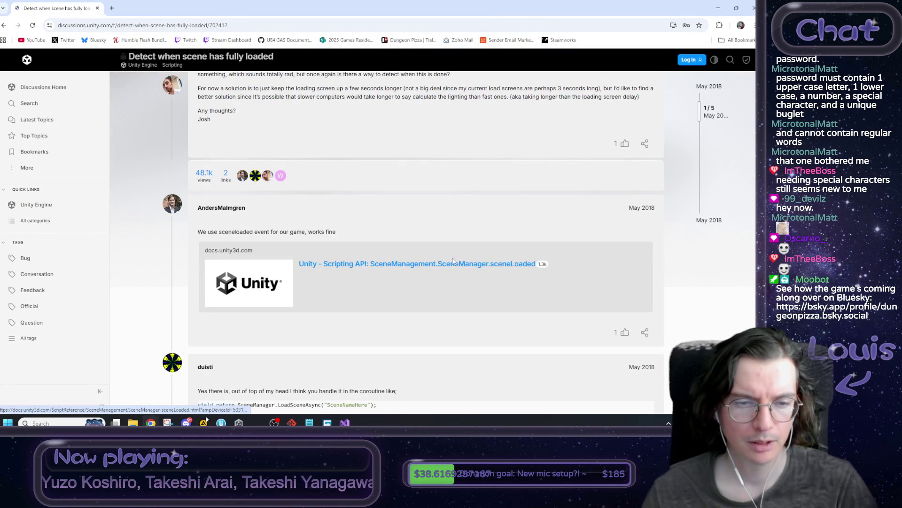
pyautogui.scroll(-3, 456, 264)
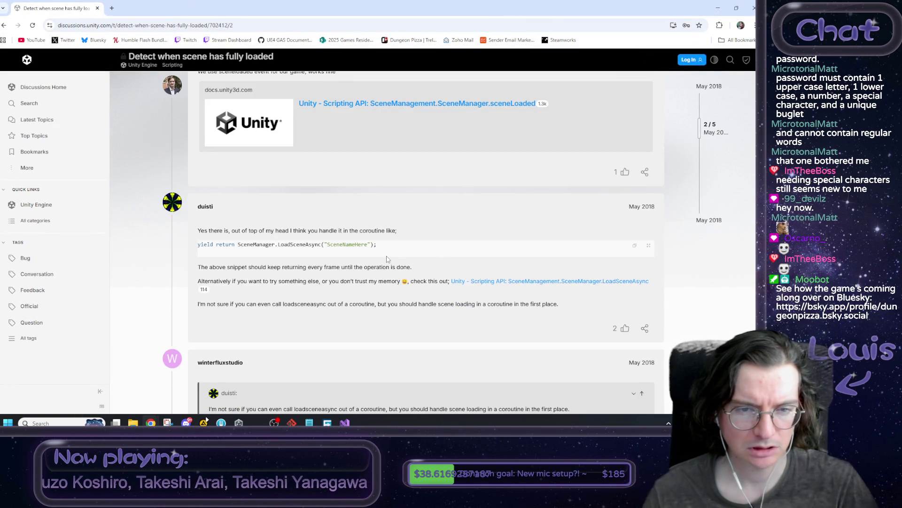
pyautogui.scroll(-3, 381, 264)
pyautogui.scroll(-5, 383, 264)
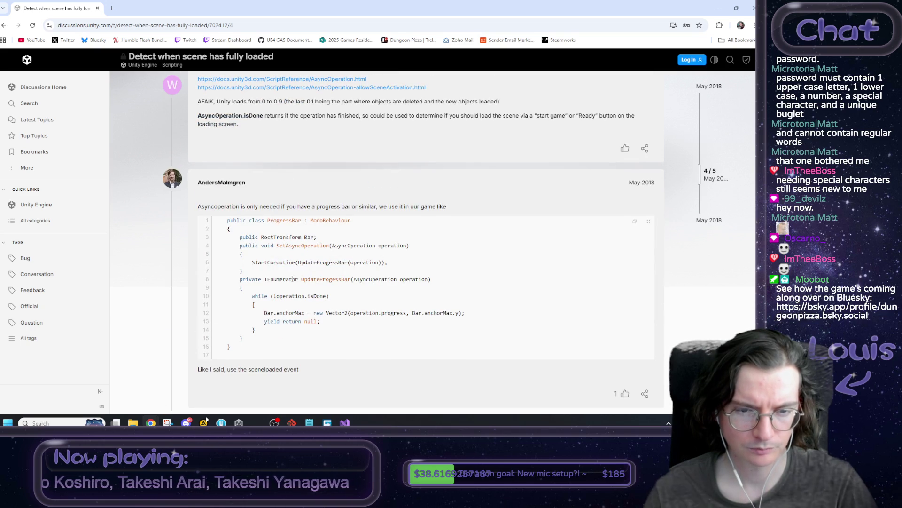
pyautogui.scroll(-6, 305, 275)
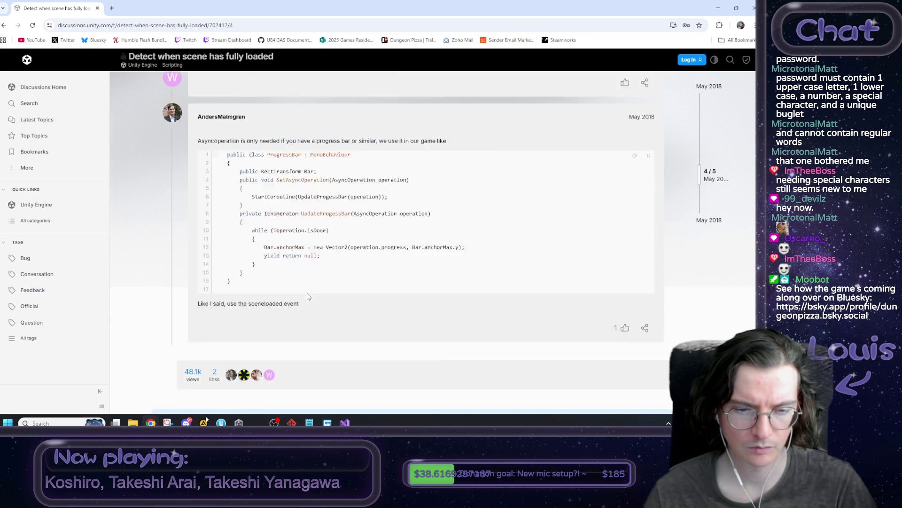
pyautogui.scroll(4, 314, 283)
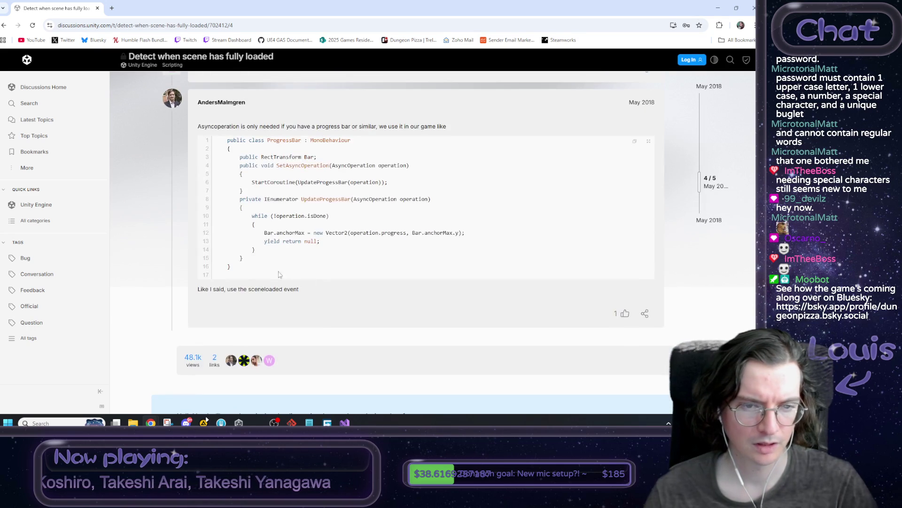
pyautogui.doubleClick(265, 289)
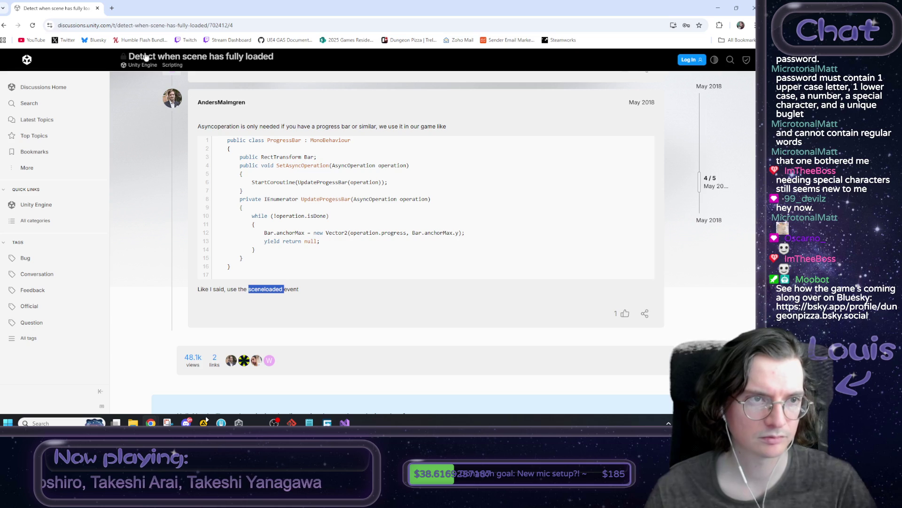
# Search Google for 'unity sceneloaded' and open the SceneManager.sceneLoaded documentation
pyautogui.click(114, 25)
pyautogui.write('unity sceneloaded')
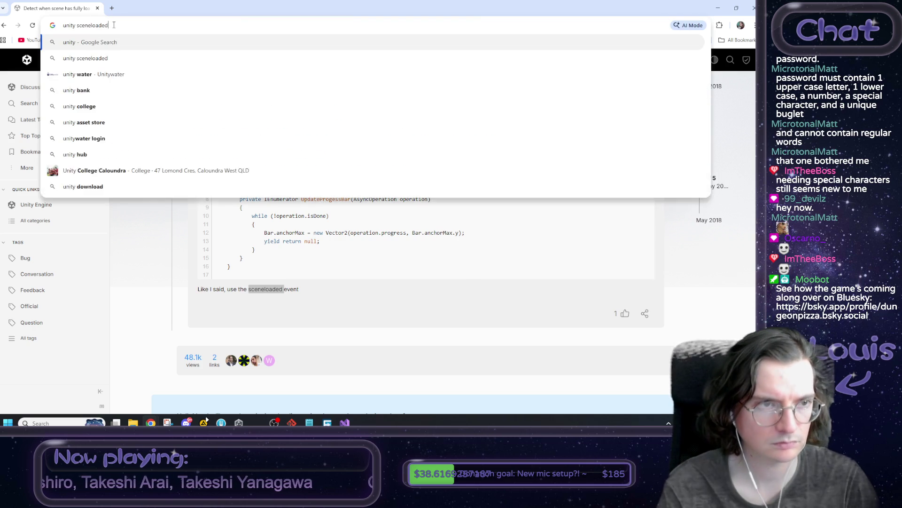
pyautogui.press('Return')
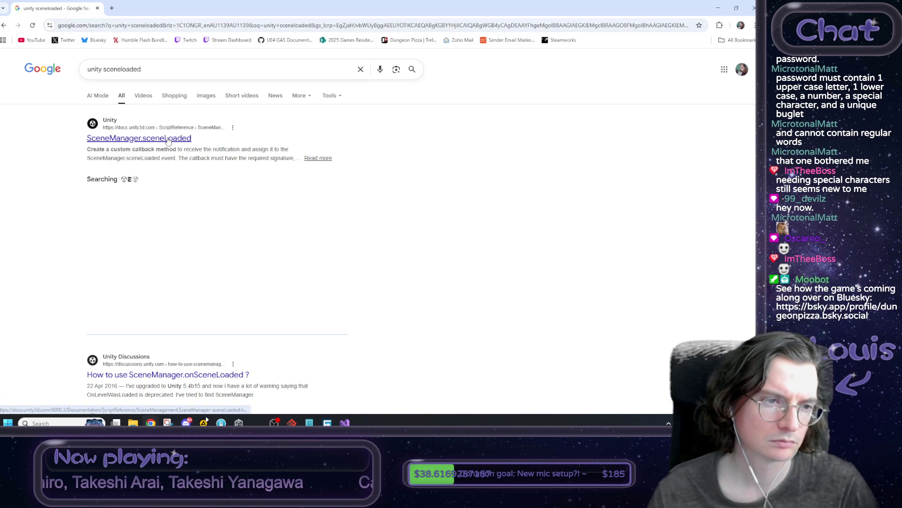
pyautogui.click(168, 138)
# Read through the sceneLoaded example code, then return to TitleScreenOverrider.cs in Visual Studio
pyautogui.scroll(-3, 338, 237)
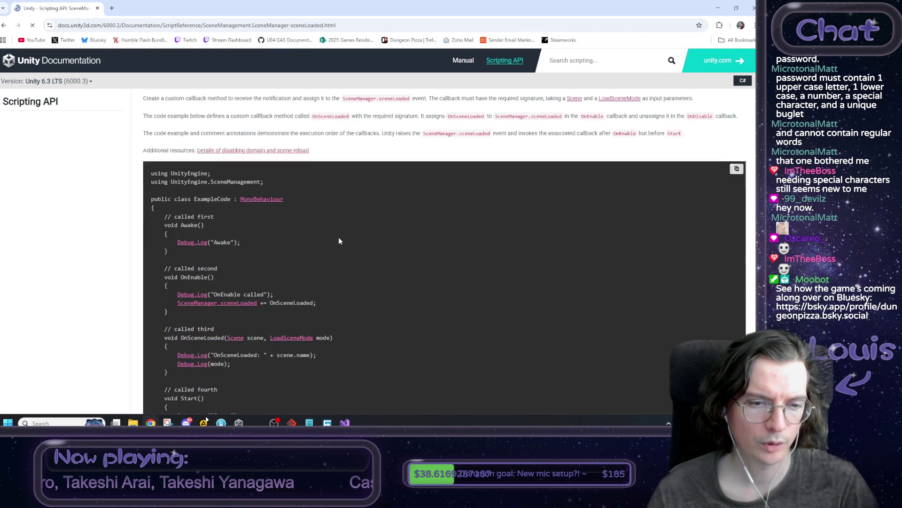
pyautogui.scroll(-1, 332, 239)
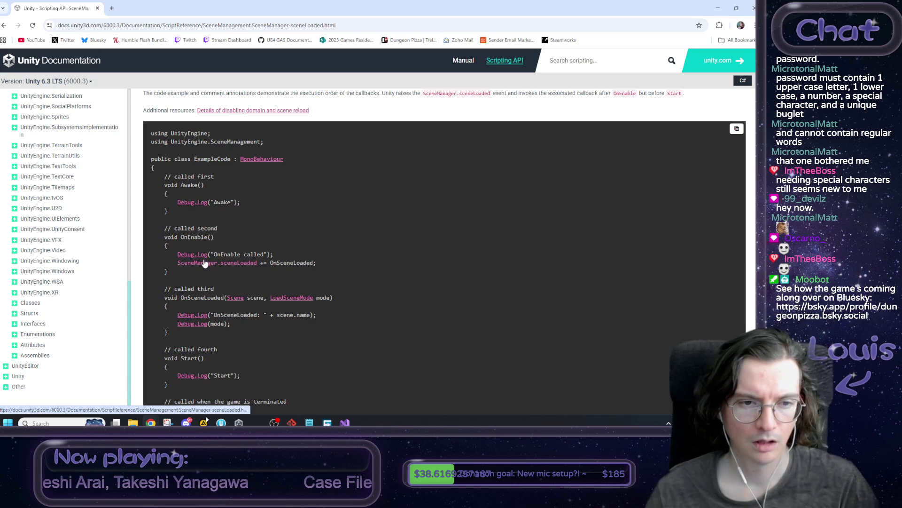
pyautogui.scroll(-1, 222, 282)
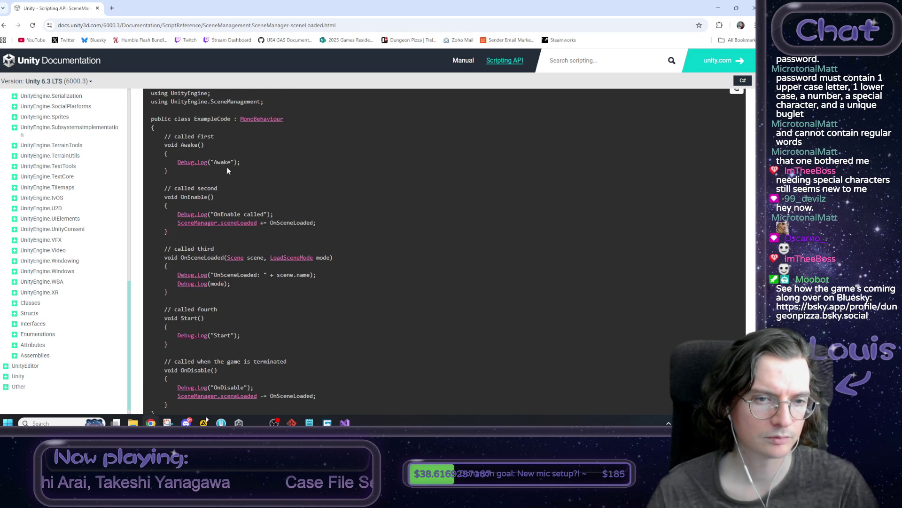
pyautogui.scroll(1, 222, 166)
pyautogui.hotkey('alt', 'Tab')
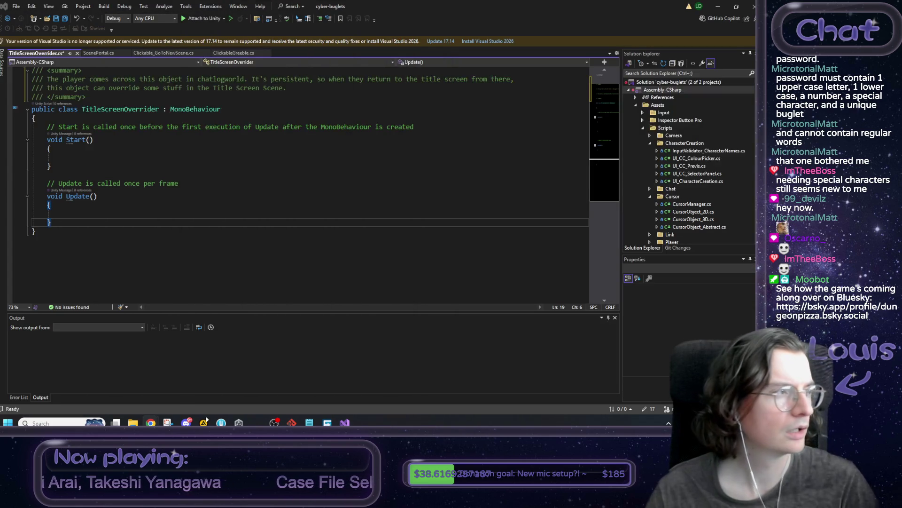
# Add DontDestroyOnLoad(gameObject) inside the empty Start method
pyautogui.click(69, 154)
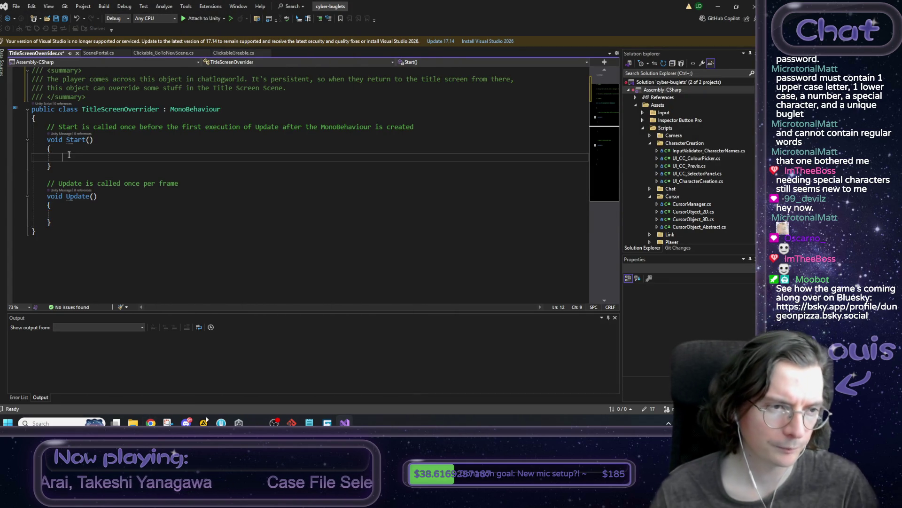
pyautogui.write('GameManager')
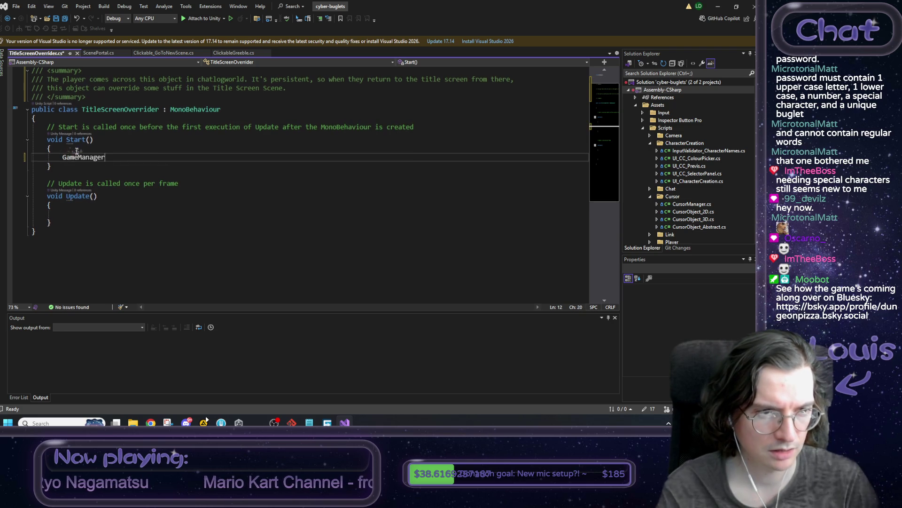
pyautogui.press('BackSpace')
pyautogui.press('BackSpace')
pyautogui.press('BackSpace')
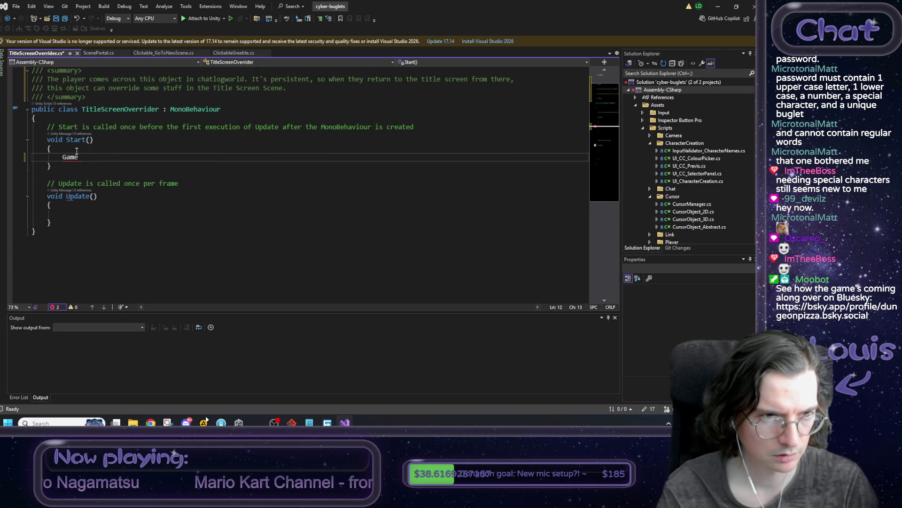
pyautogui.write('Object.Don')
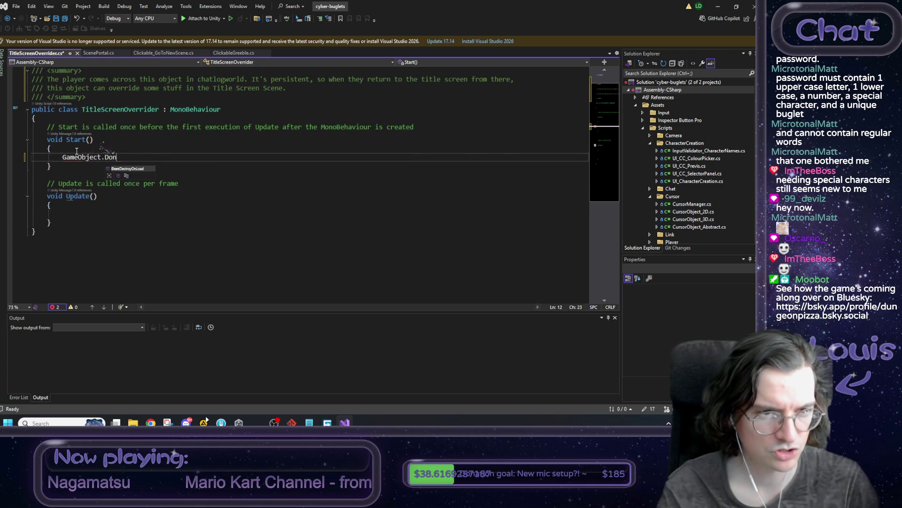
pyautogui.press('Tab')
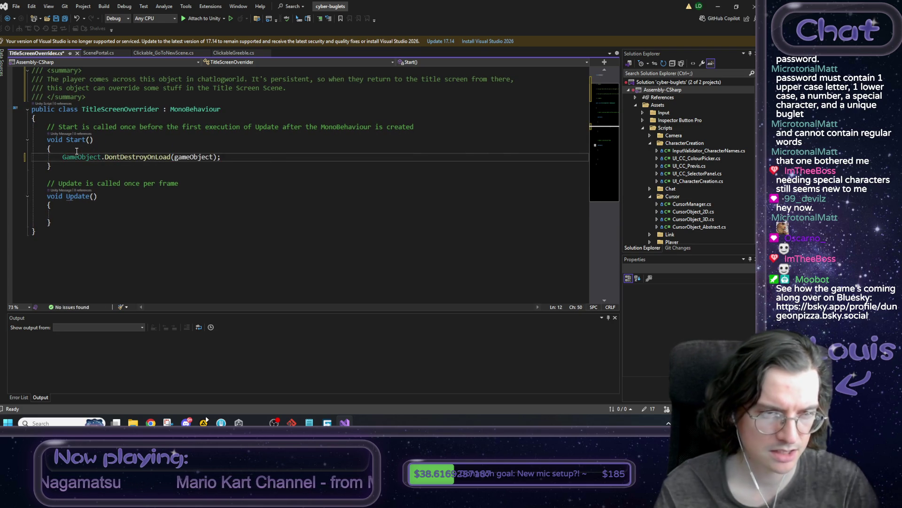
# Add a //persist comment and SceneManager.sceneLoaded += OnSceneLoaded, then select the unused Update method
pyautogui.write(' //persist')
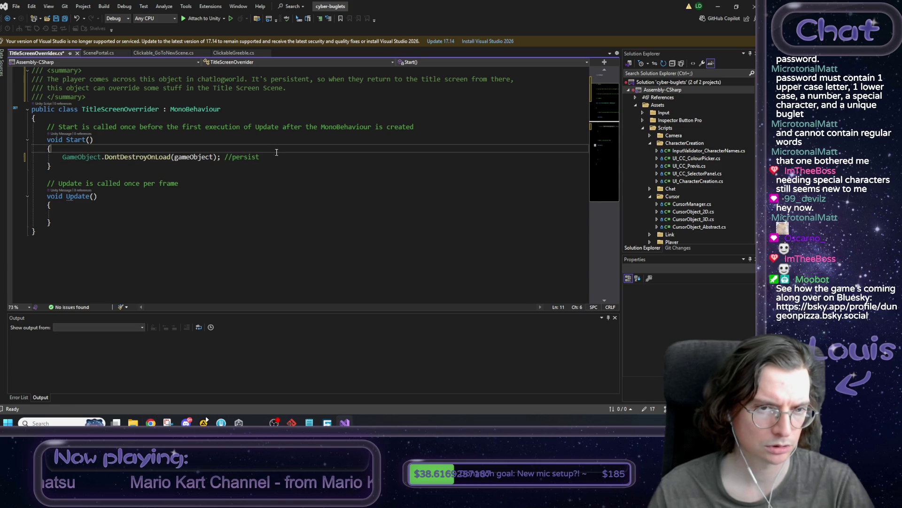
pyautogui.press('Return')
pyautogui.press('Tab')
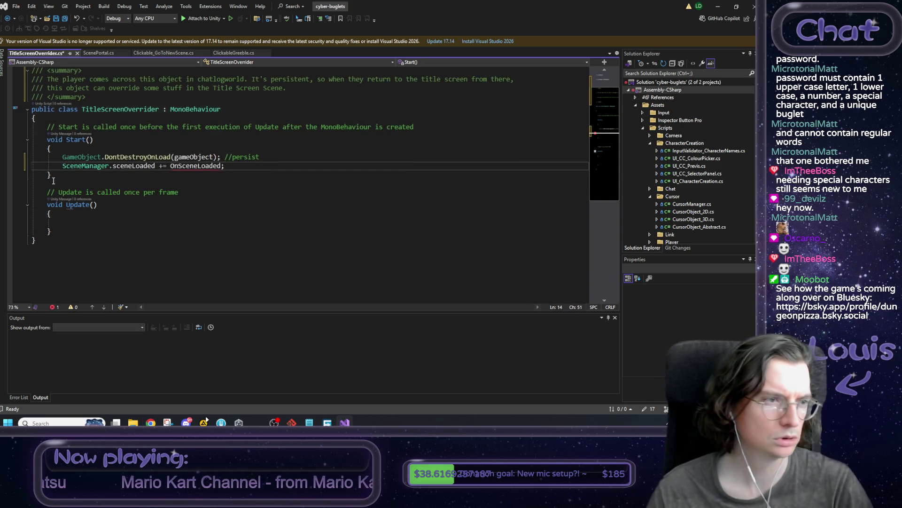
pyautogui.scroll(1, 198, 162)
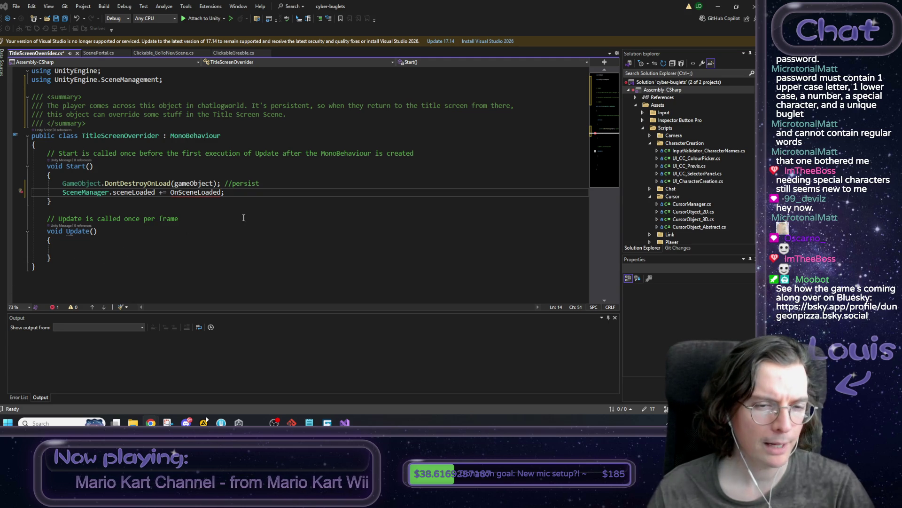
pyautogui.moveTo(74, 254); pyautogui.dragTo(32, 216)
# Replace Update with OnSceneLoaded, logging "yuipepeeeee" inside an if (scene.name == "TitleScreen") check
pyautogui.write('void OnSceneLoaded(Scene scene, LoadSceneMode mode)     {         Debug.Log("OnSceneLoaded: " + scene.name);         Debug.Log(mode);     }')
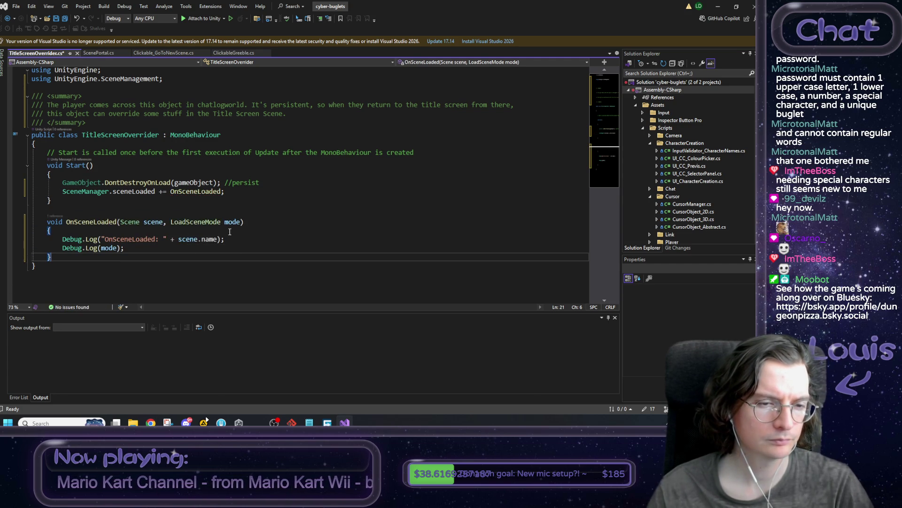
pyautogui.scroll(-1, 233, 237)
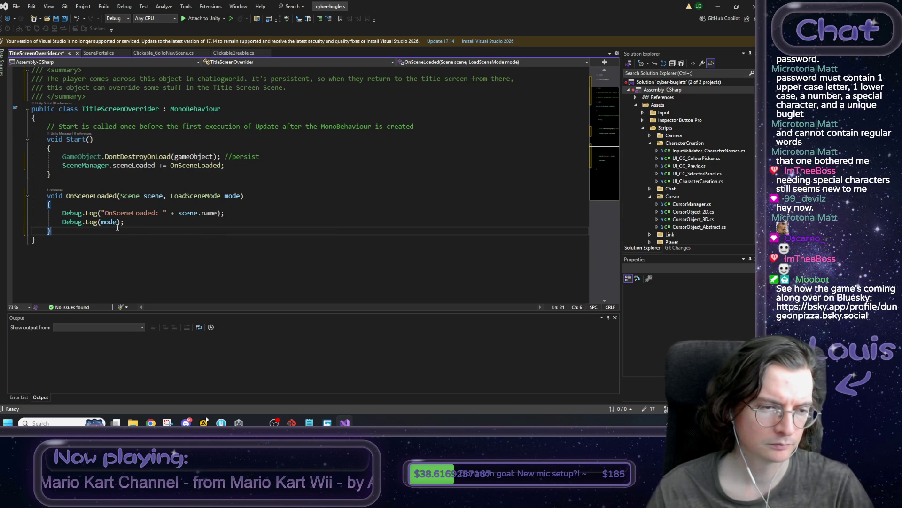
pyautogui.click(169, 205)
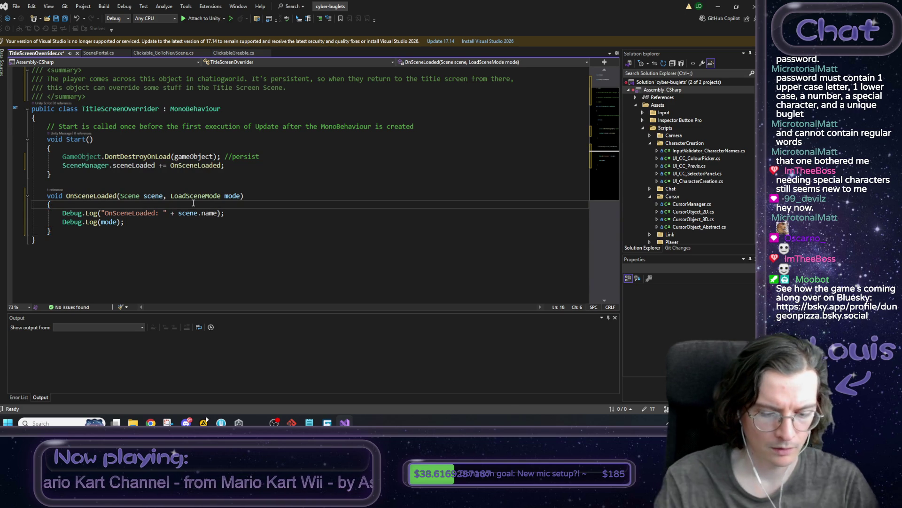
pyautogui.press('Return')
pyautogui.write('if ')
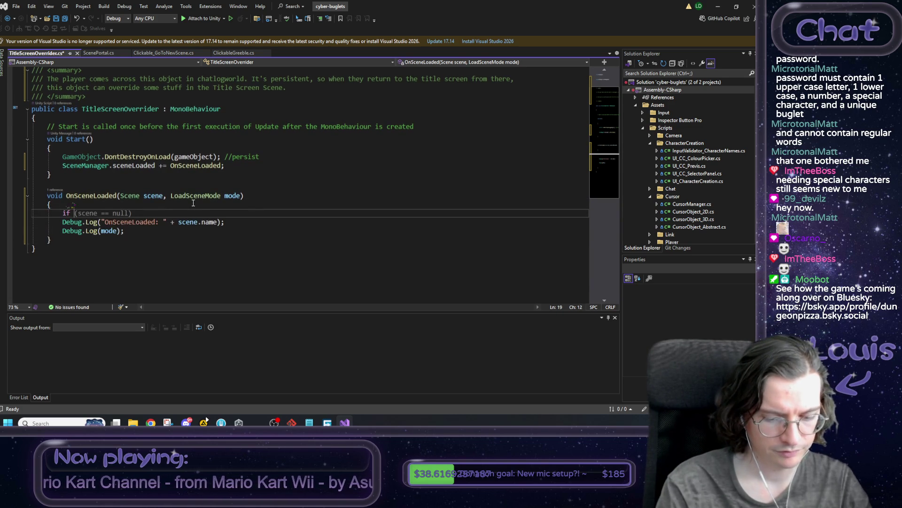
pyautogui.write('(scene.name ==')
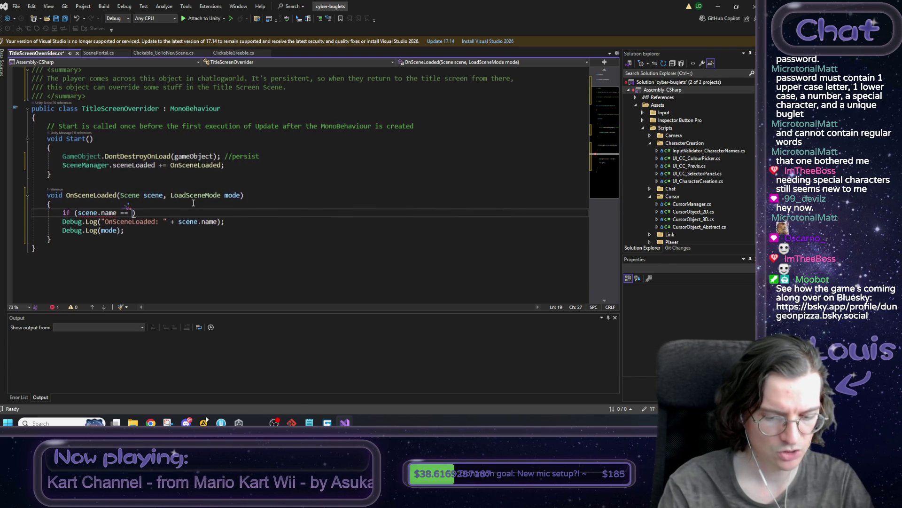
pyautogui.write('leScene')
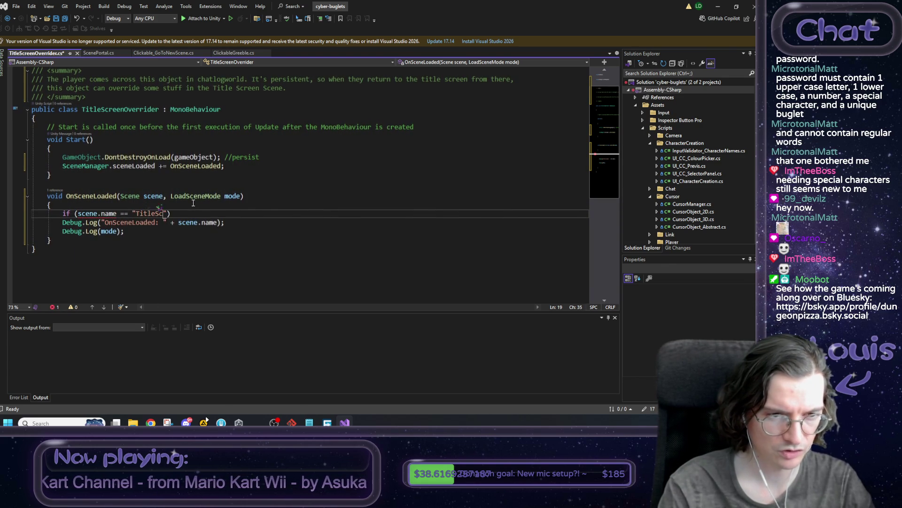
pyautogui.write('een')
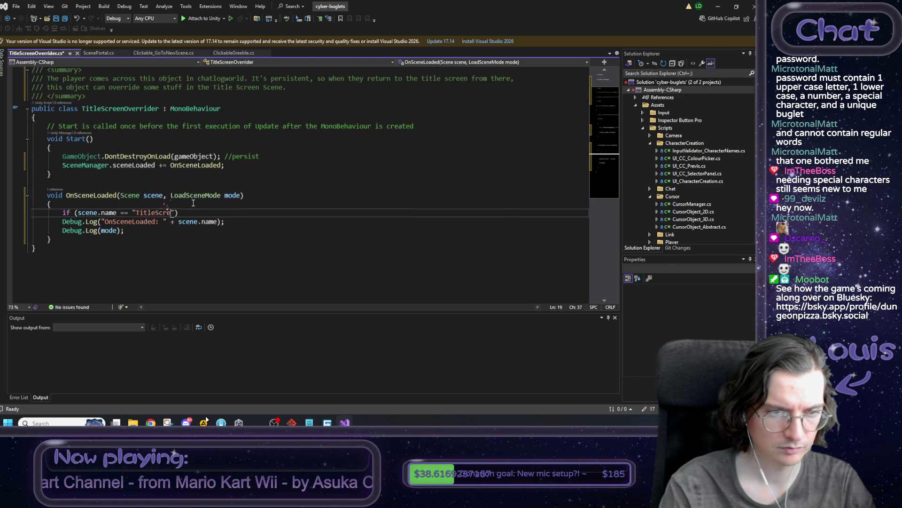
pyautogui.write('{')
pyautogui.press('Return')
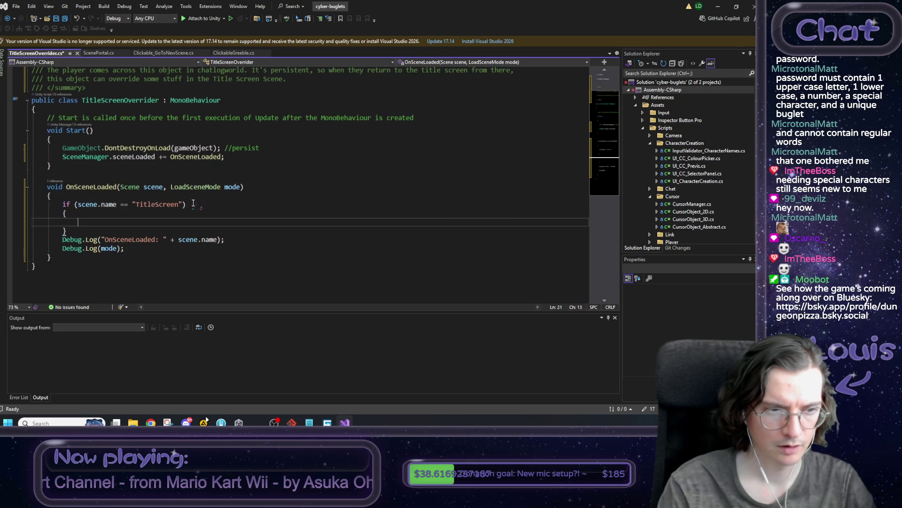
pyautogui.write('Debug')
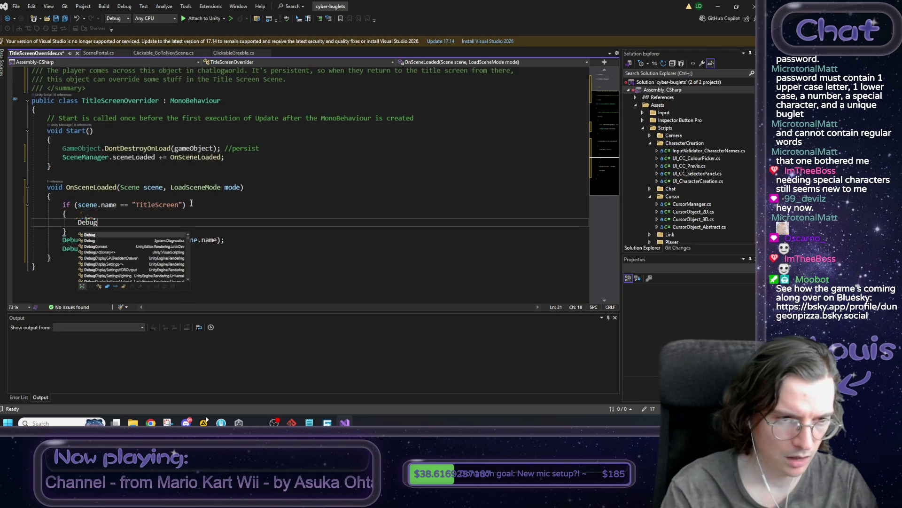
pyautogui.write('.Log("yui')
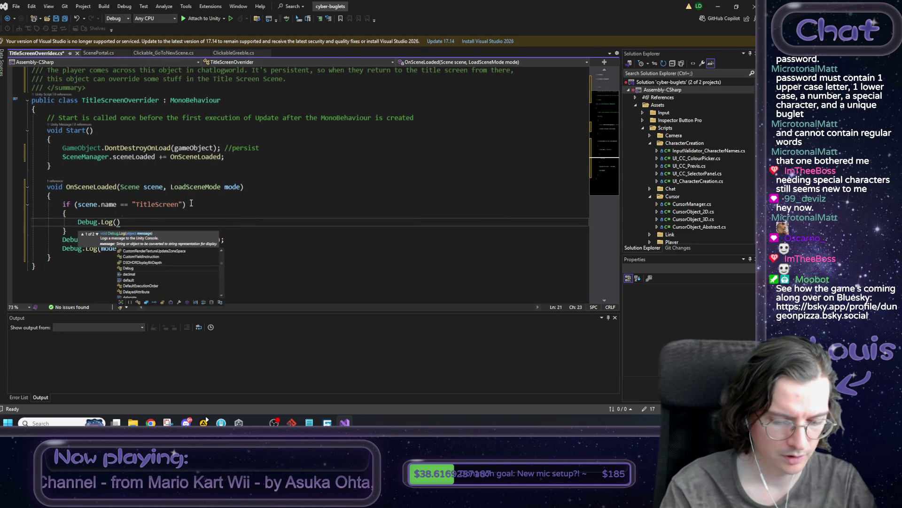
pyautogui.write('pepeeeee')
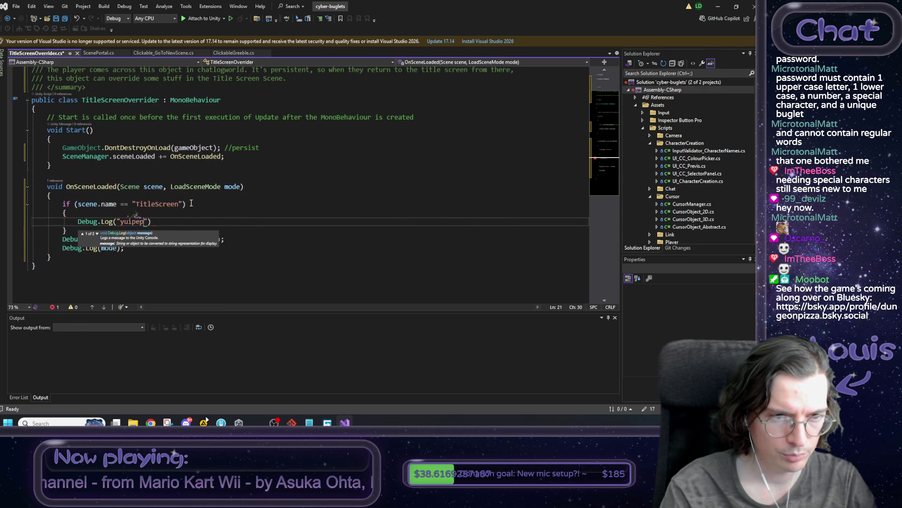
pyautogui.write('");')
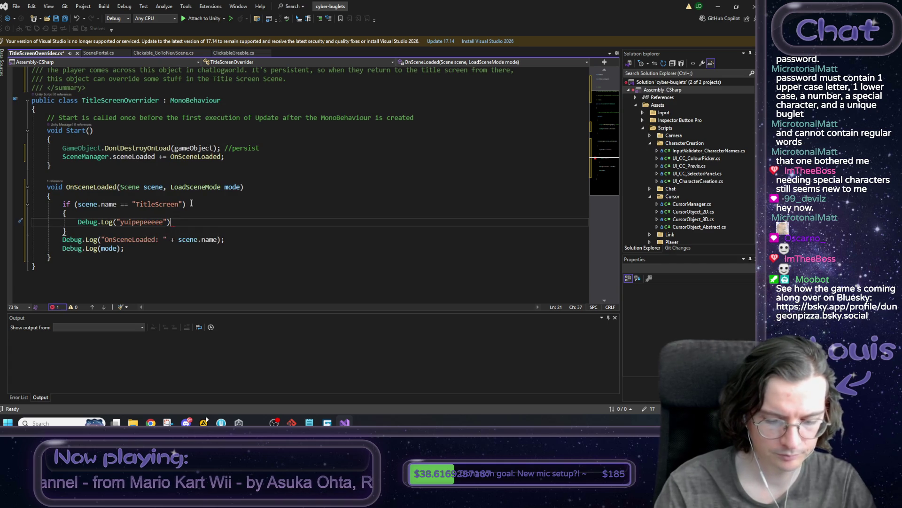
# Delete the two old Debug.Log lines and save the script
pyautogui.press('Down')
pyautogui.press('Down')
pyautogui.press('Down')
pyautogui.press('End')
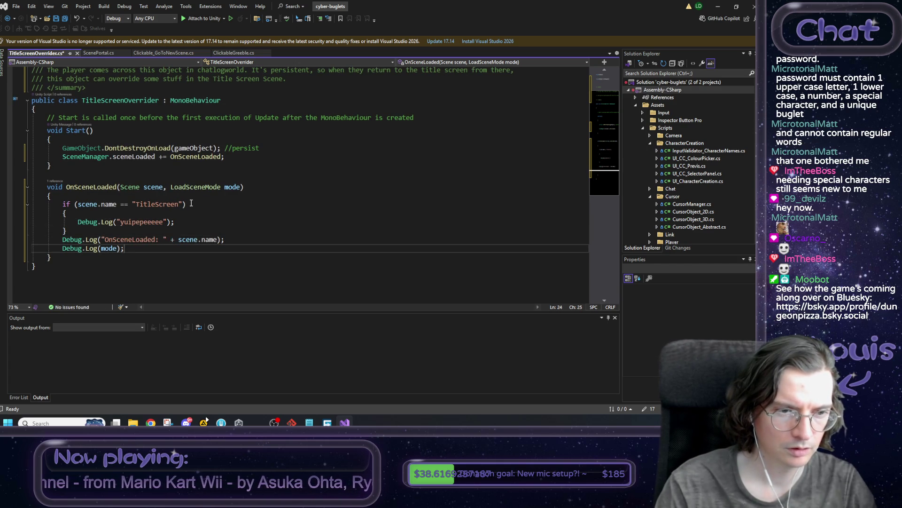
pyautogui.hotkey('shift', 'Up')
pyautogui.hotkey('shift', 'Home')
pyautogui.press('Delete')
pyautogui.hotkey('ctrl', 's')
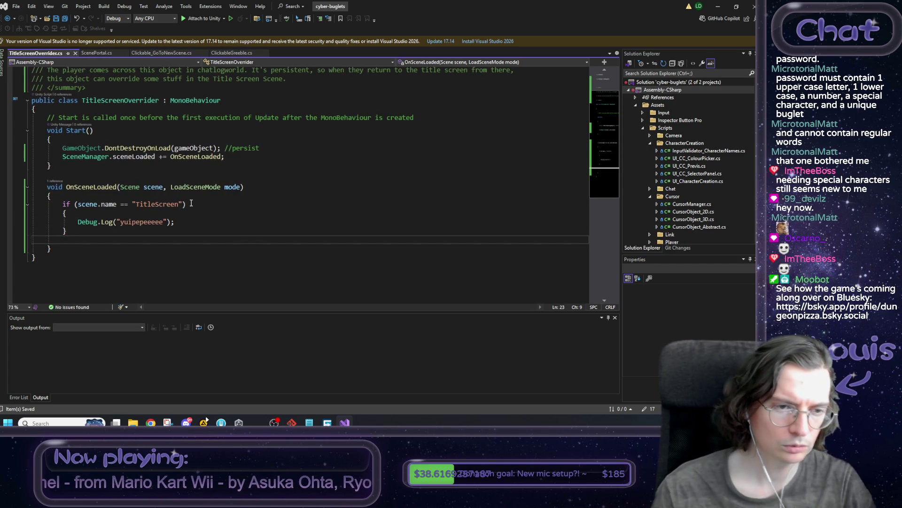
# Review the code from Start() onward and the if-block log line, then return to Unity
pyautogui.hotkey('shift', 'Up')
pyautogui.hotkey('shift', 'Up')
pyautogui.hotkey('shift', 'Up')
pyautogui.hotkey('shift', 'Down')
pyautogui.hotkey('shift', 'End')
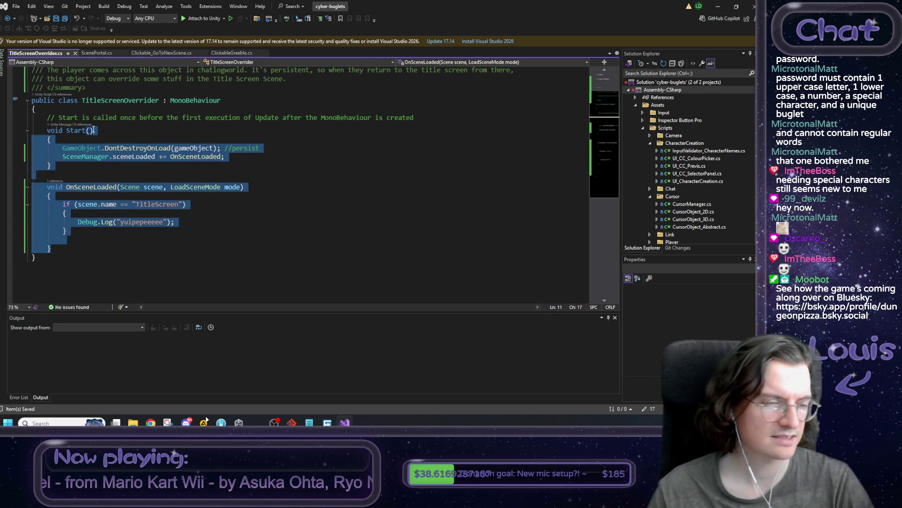
pyautogui.hotkey('alt', 'Tab')
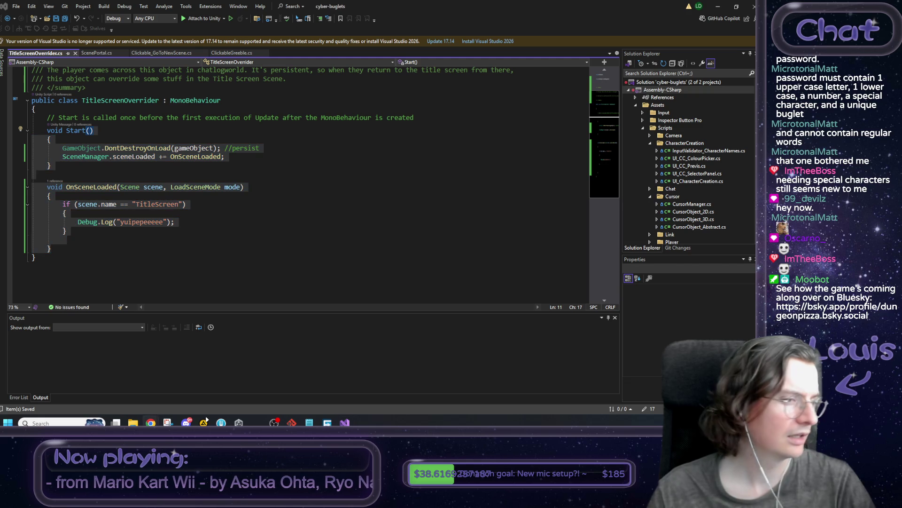
pyautogui.click(149, 236)
pyautogui.moveTo(121, 214)
pyautogui.mouseDown()
pyautogui.moveTo(118, 222)
pyautogui.moveTo(173, 226)
pyautogui.mouseUp()
pyautogui.click(188, 227)
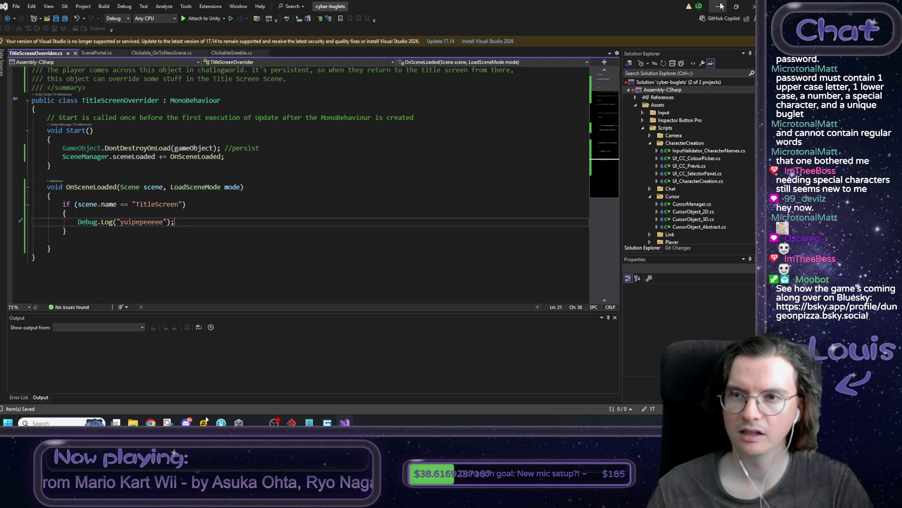
pyautogui.click(717, 6)
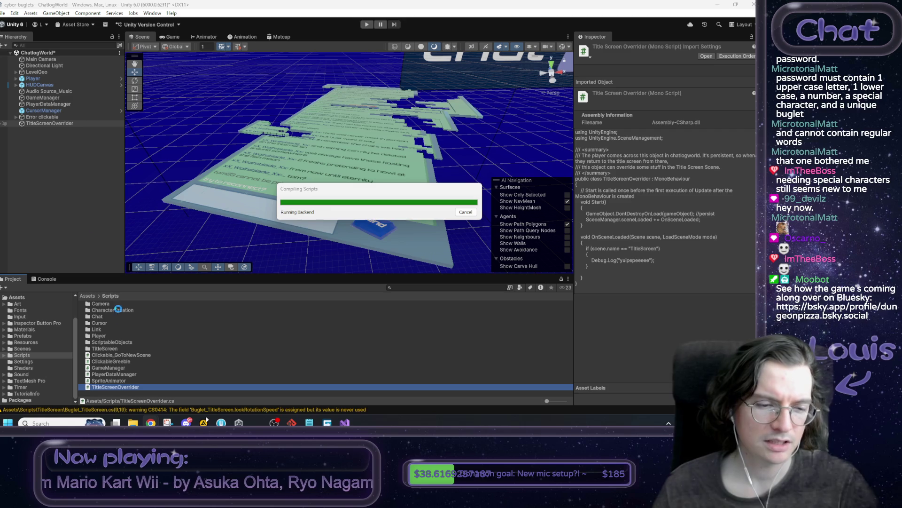
# Add the TitleScreenOverrider script as a component on the TitleScreenOverrider object, then clear the selection
pyautogui.click(51, 124)
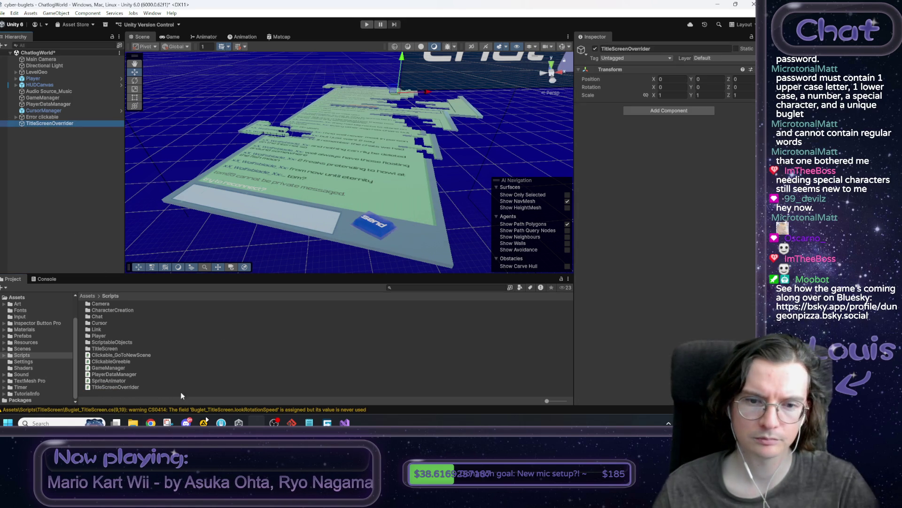
pyautogui.moveTo(119, 388); pyautogui.dragTo(639, 208)
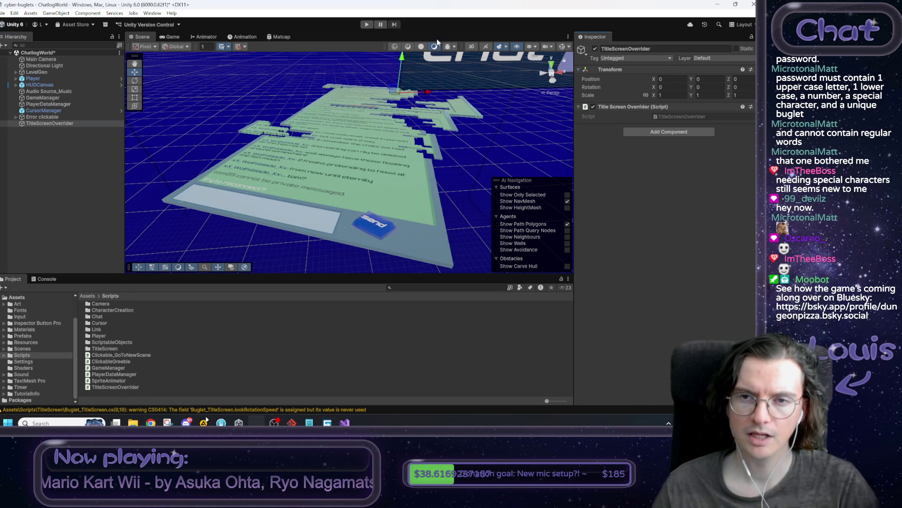
pyautogui.click(380, 108)
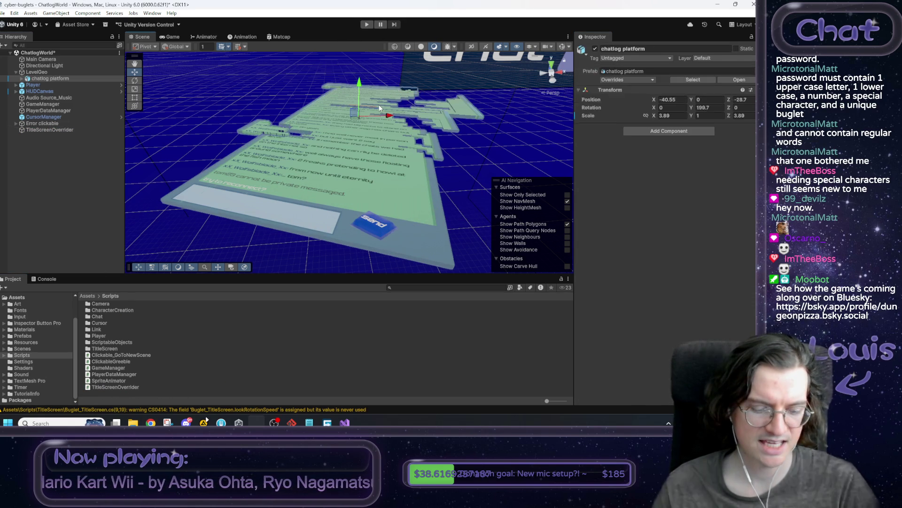
pyautogui.click(530, 151)
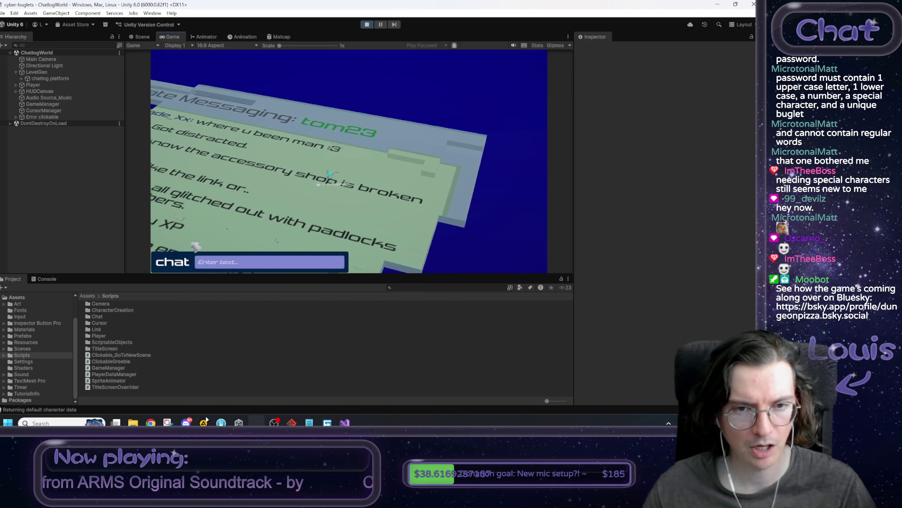
# Disable the Audio Source component on Audio Source_Music to silence the background music
pyautogui.click(47, 98)
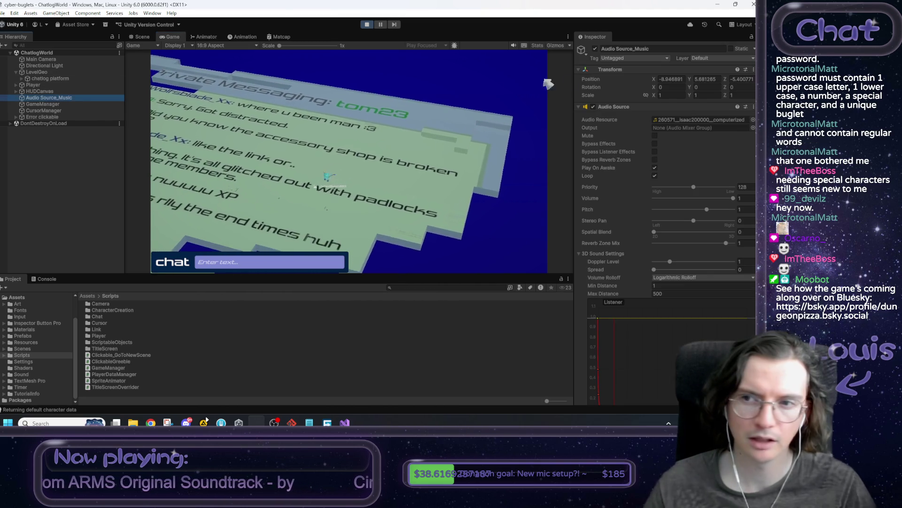
pyautogui.click(593, 107)
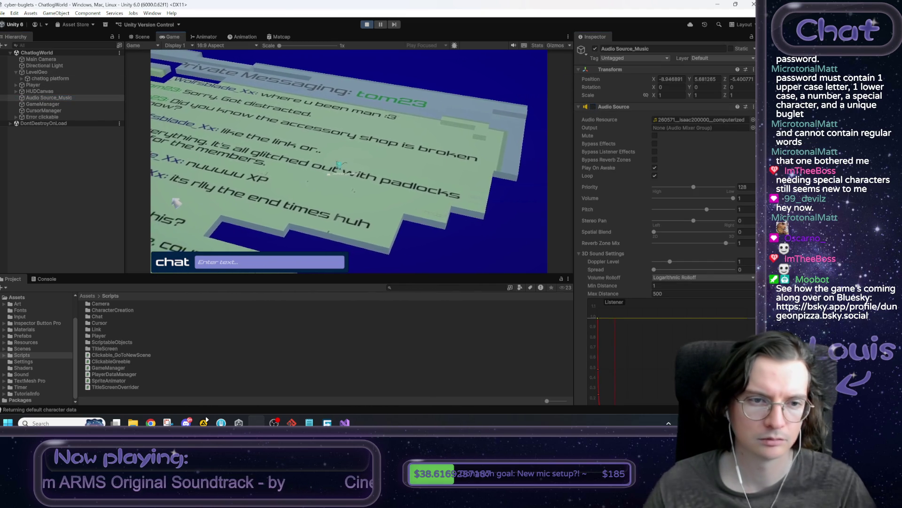
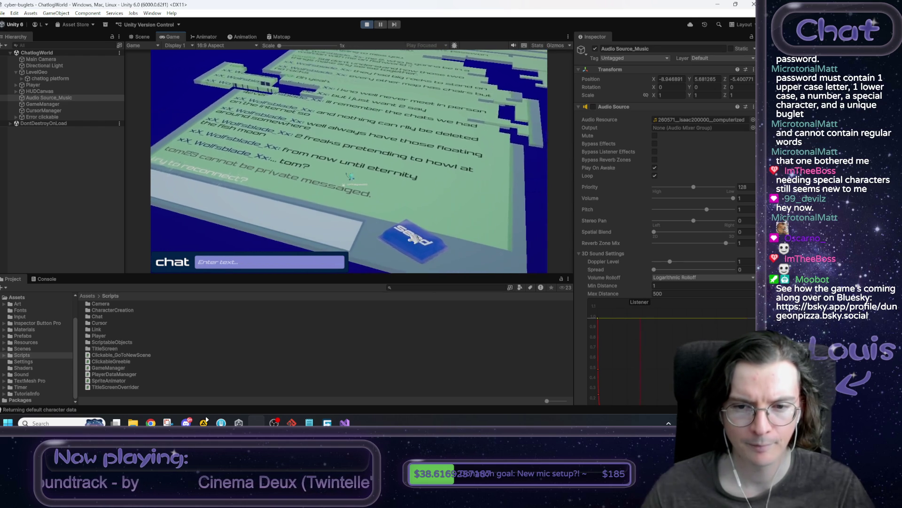
# Send the chat message in play mode, check the Console log entry, and stop the game
pyautogui.click(407, 230)
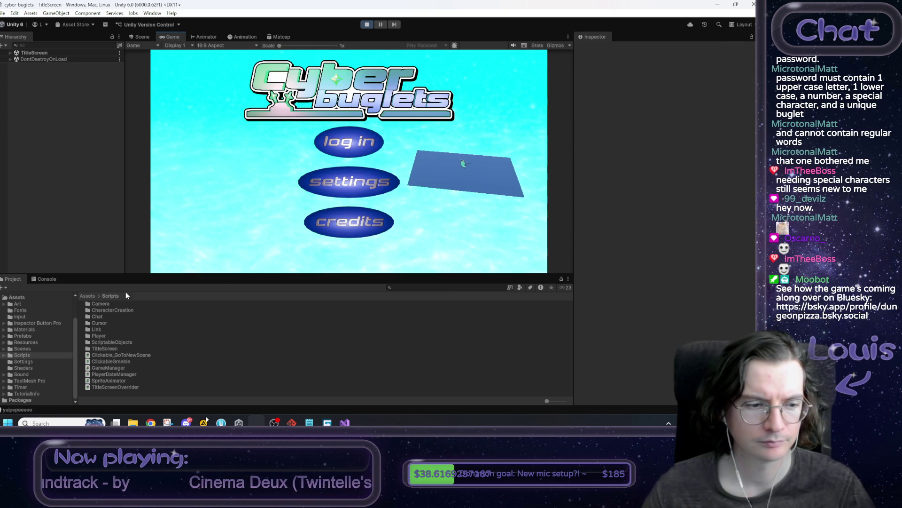
pyautogui.click(43, 279)
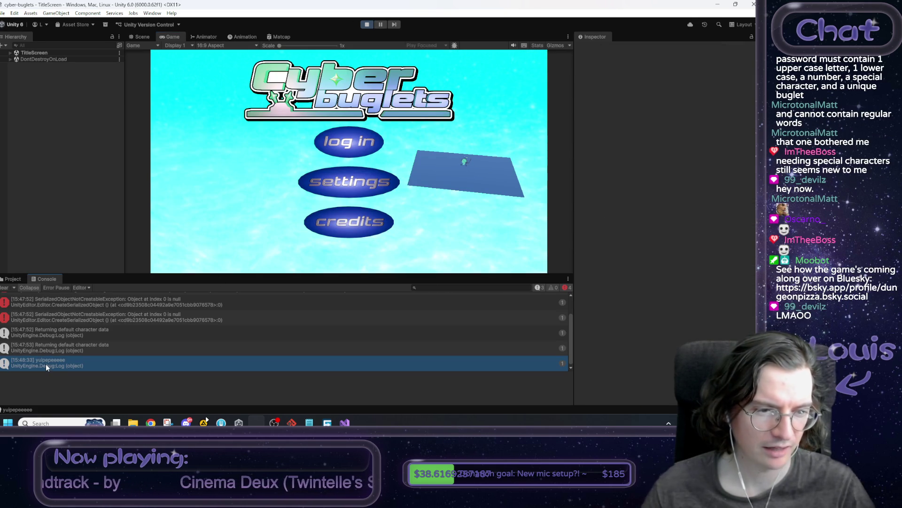
pyautogui.click(46, 364)
pyautogui.click(367, 24)
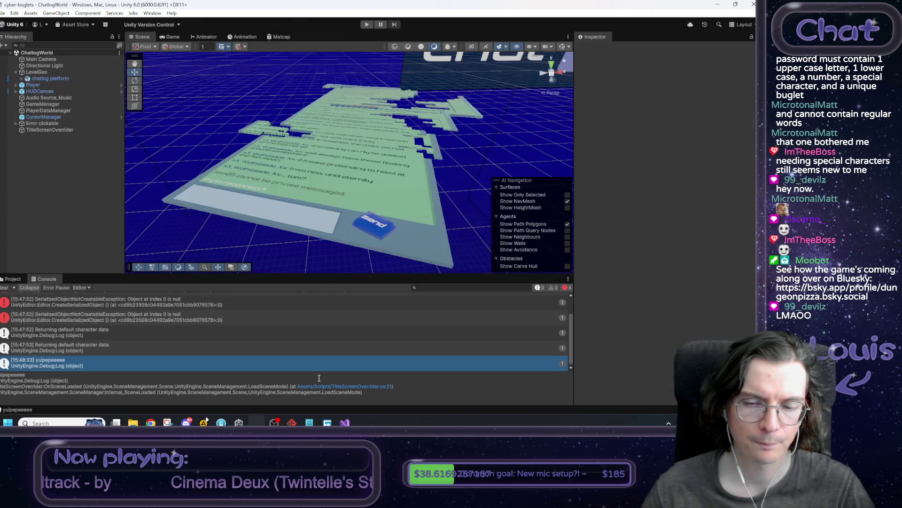
# Open the TitleScreen scene from Assets/Scenes/TitleScreen
pyautogui.click(13, 279)
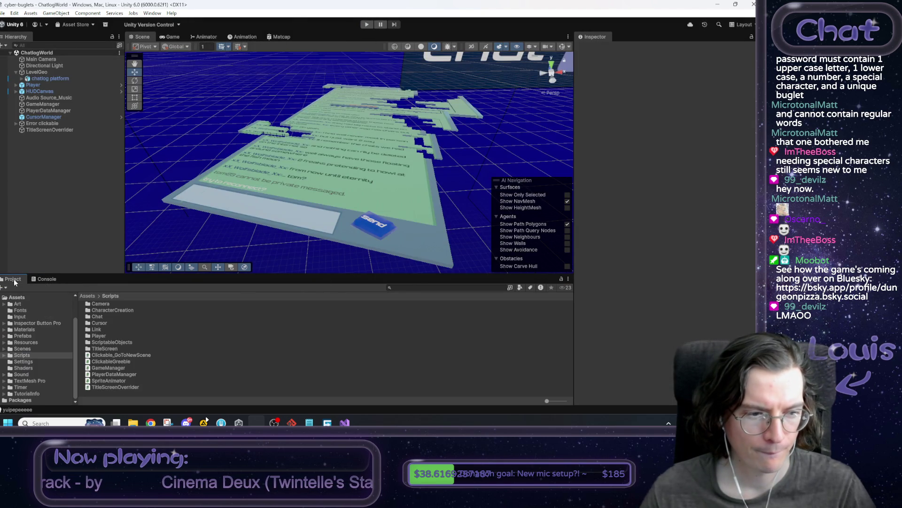
pyautogui.doubleClick(114, 348)
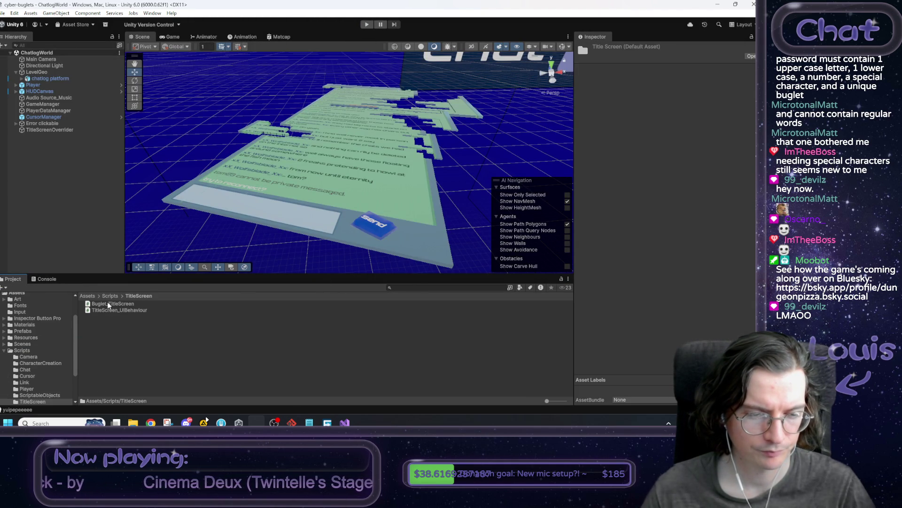
pyautogui.click(91, 296)
pyautogui.doubleClick(102, 349)
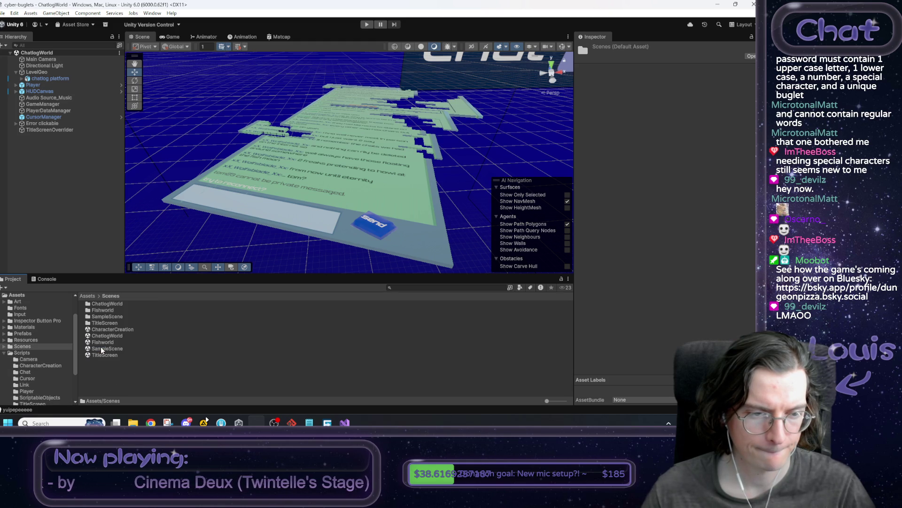
pyautogui.doubleClick(105, 323)
pyautogui.click(99, 296)
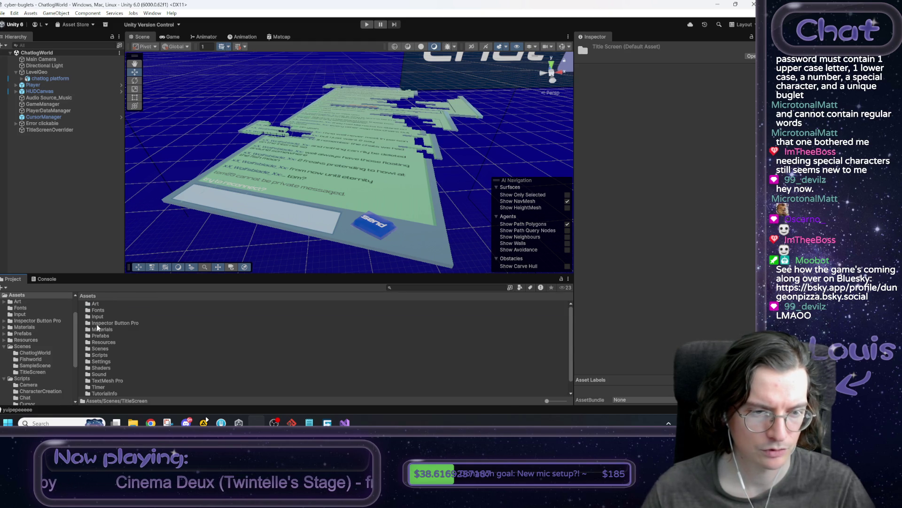
pyautogui.doubleClick(101, 349)
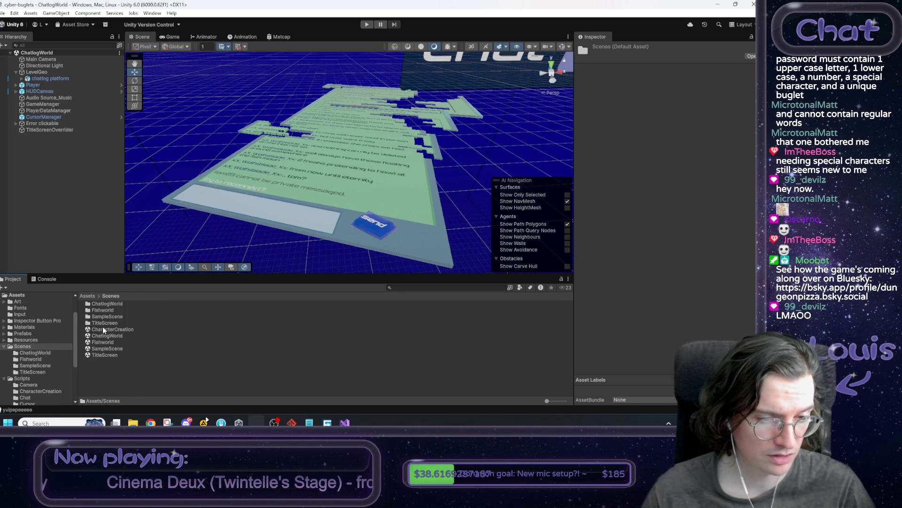
pyautogui.doubleClick(105, 355)
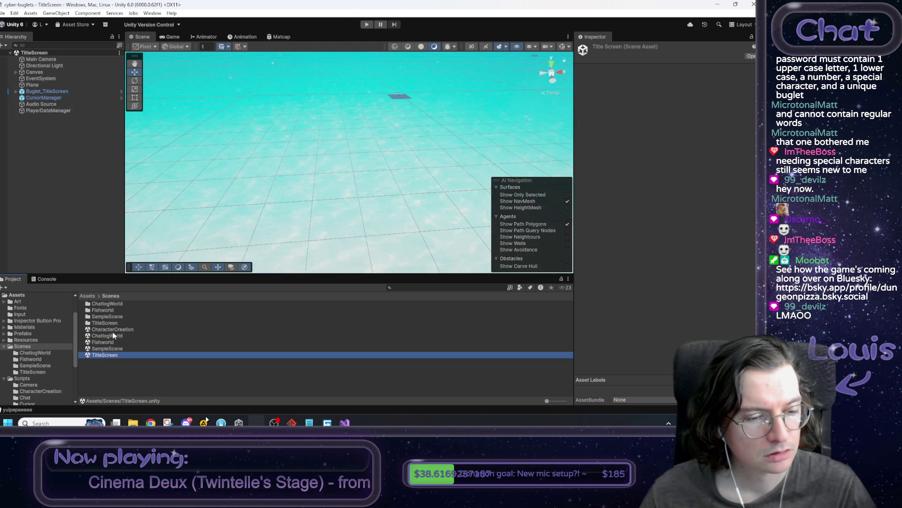
# Select the Canvas and open its TitleScreen_UIBehaviour script in Visual Studio
pyautogui.click(75, 164)
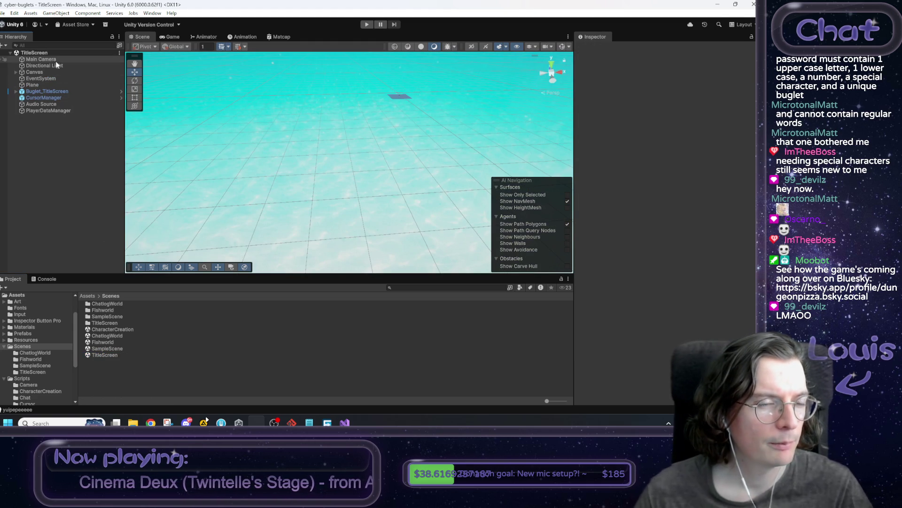
pyautogui.click(48, 98)
pyautogui.click(47, 91)
pyautogui.scroll(-5, 636, 282)
pyautogui.scroll(-5, 636, 280)
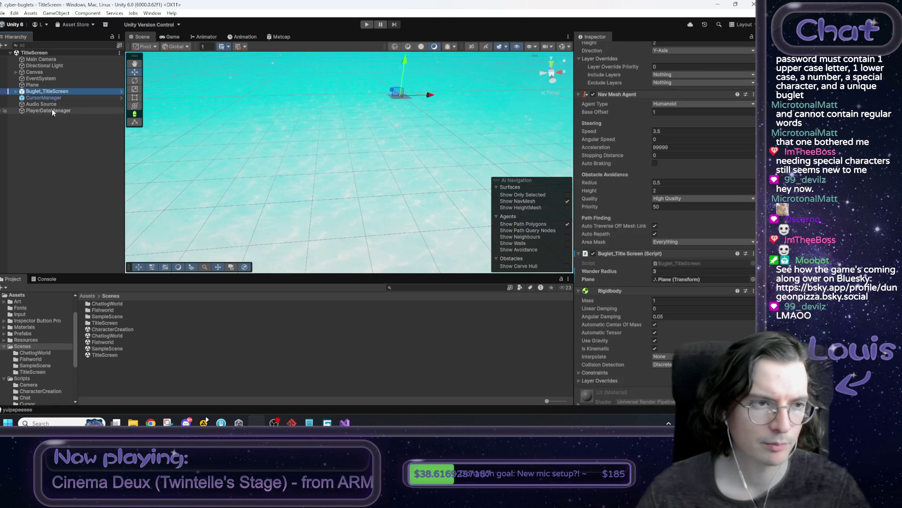
pyautogui.click(38, 73)
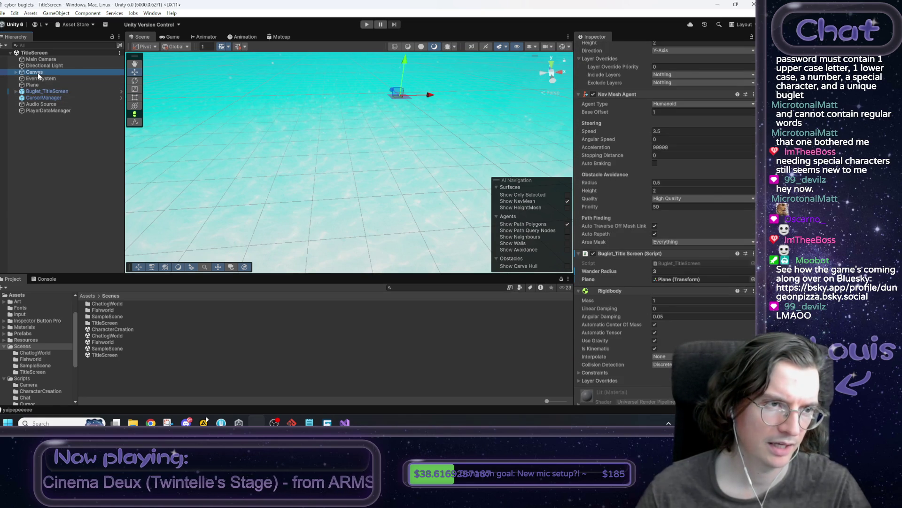
pyautogui.press('Right')
pyautogui.press('Down')
pyautogui.click(38, 73)
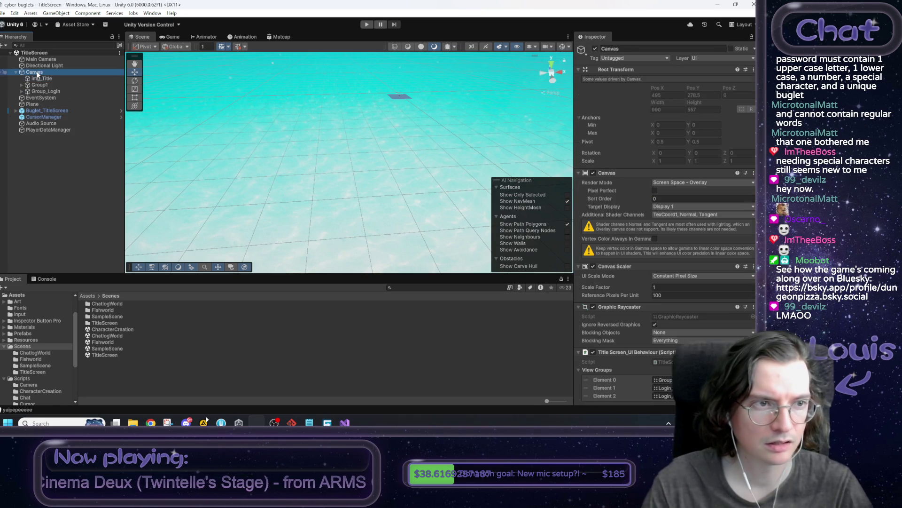
pyautogui.scroll(-1, 689, 292)
pyautogui.doubleClick(675, 337)
# Start a new public void method below EnterCharacterCreation, checking the title-screen login to-do notes
pyautogui.scroll(-7, 180, 253)
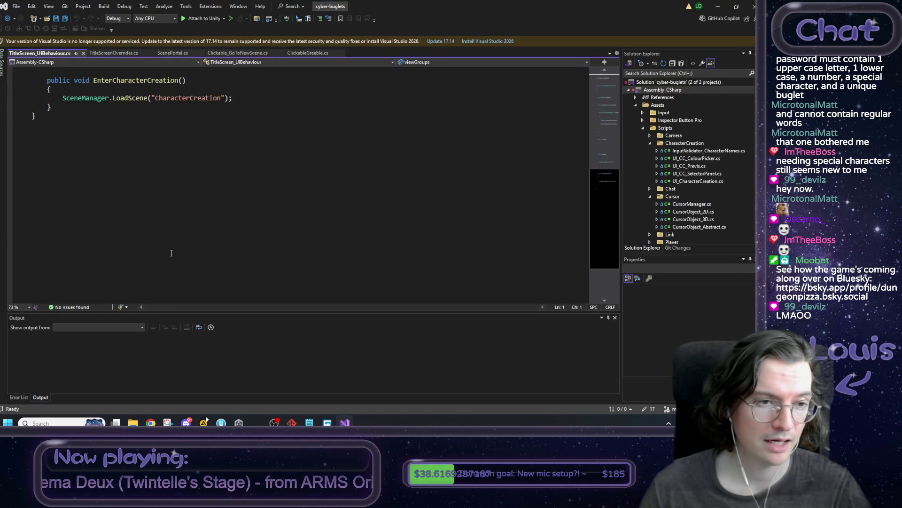
pyautogui.scroll(5, 180, 253)
pyautogui.click(77, 240)
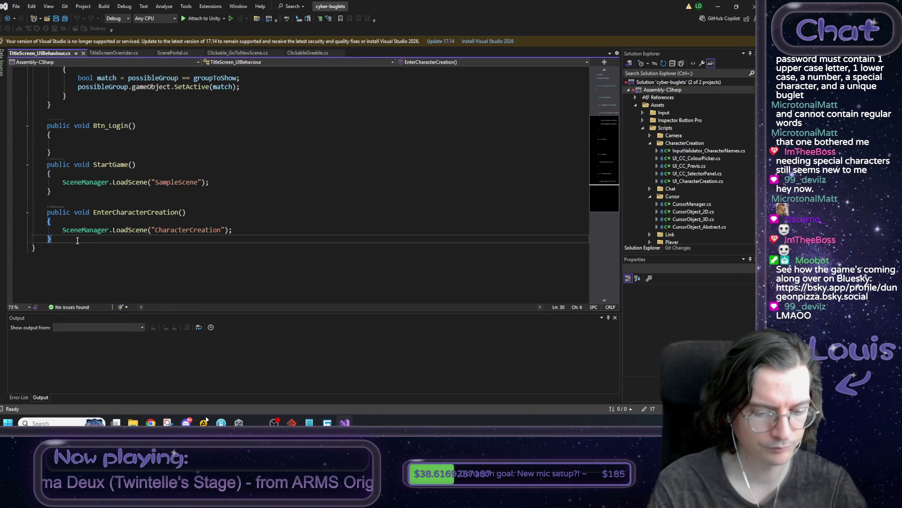
pyautogui.press('Return')
pyautogui.press('Return')
pyautogui.write('public void')
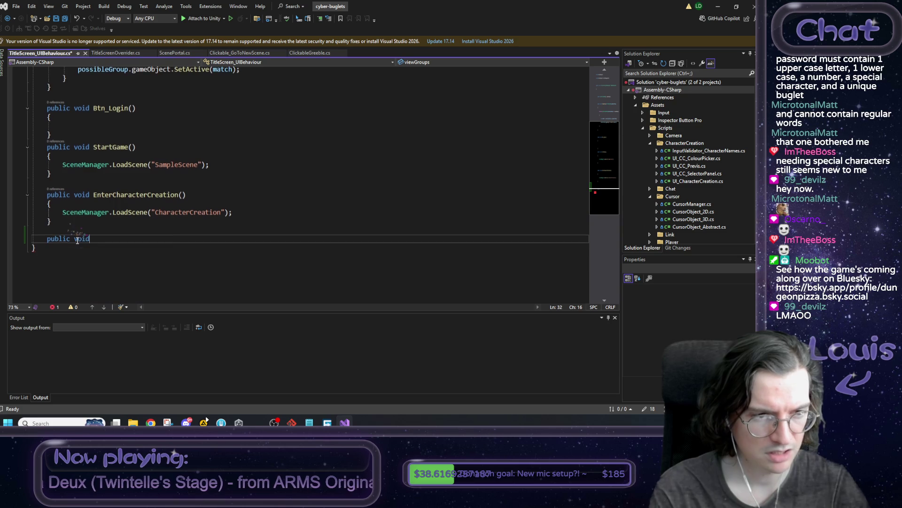
pyautogui.write(' ExitCharacterCreation() {')
pyautogui.click(309, 422)
pyautogui.click(622, 331)
pyautogui.moveTo(613, 322); pyautogui.dragTo(510, 295)
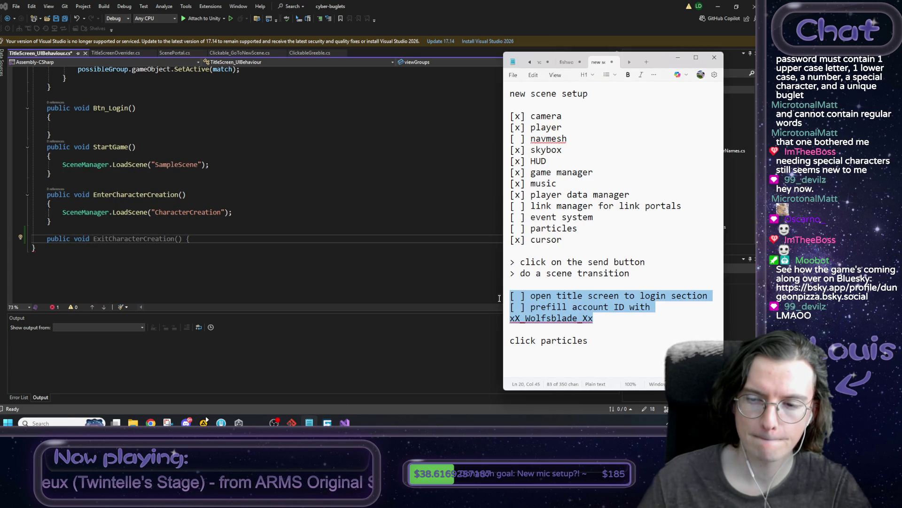
# Rename the method to GoToLoginAndPrefill(string accountName) with empty braces and save the script
pyautogui.doubleClick(150, 239)
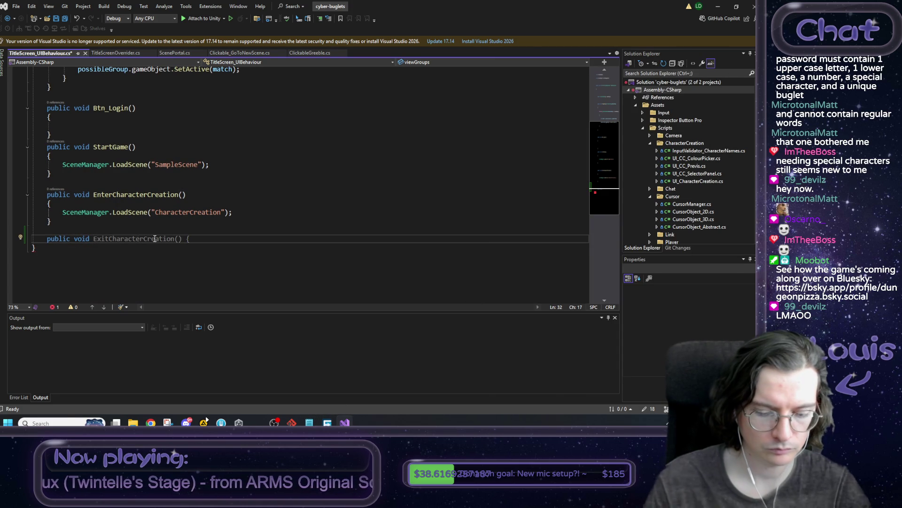
pyautogui.write('GoTo')
pyautogui.write('LoginA')
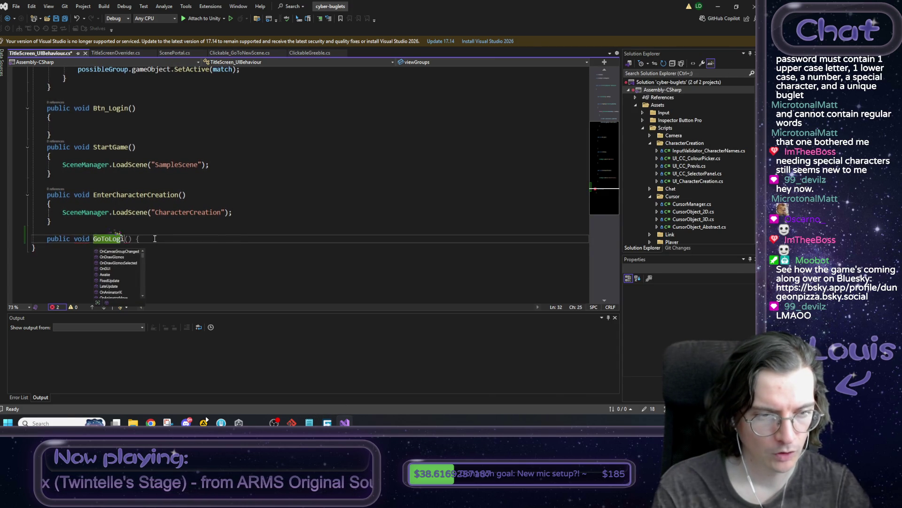
pyautogui.write('ndPrefill')
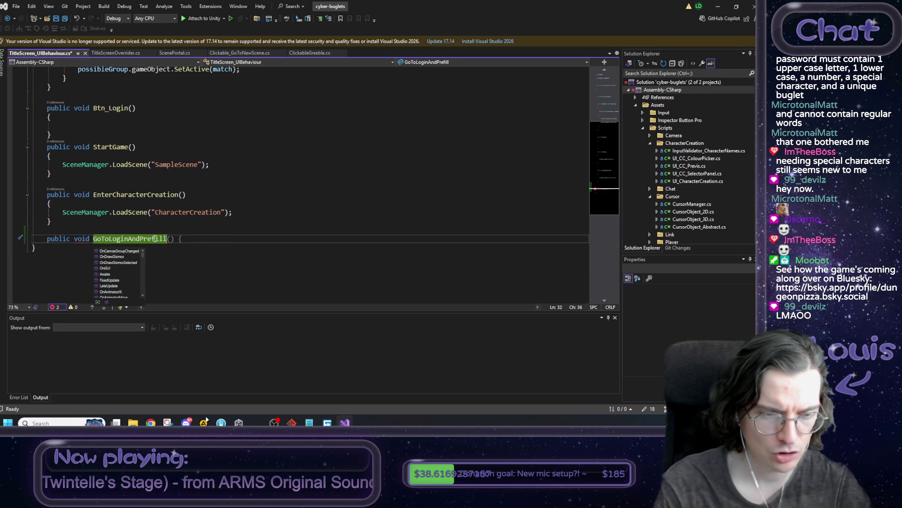
pyautogui.write('(')
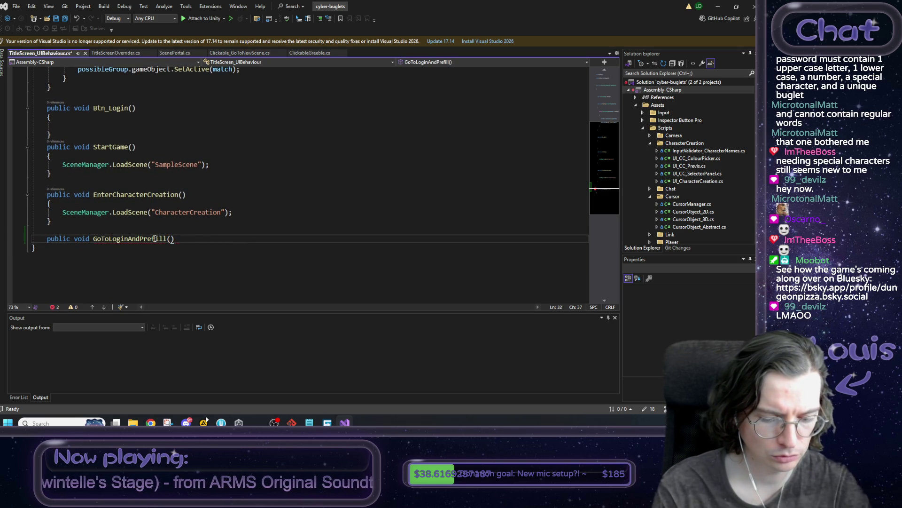
pyautogui.write('string accountName')
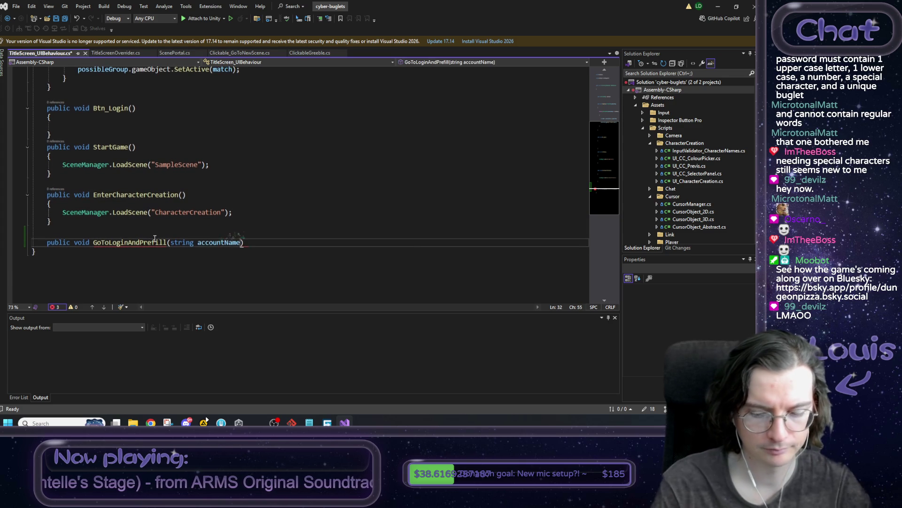
pyautogui.write('{')
pyautogui.press('Return')
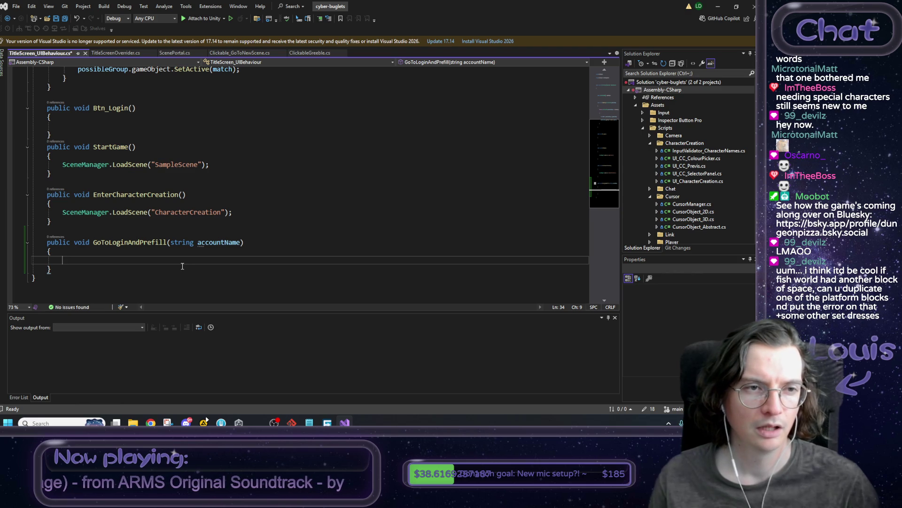
pyautogui.scroll(2, 180, 273)
pyautogui.scroll(-1, 180, 263)
pyautogui.hotkey('ctrl', 's')
pyautogui.scroll(4, 208, 224)
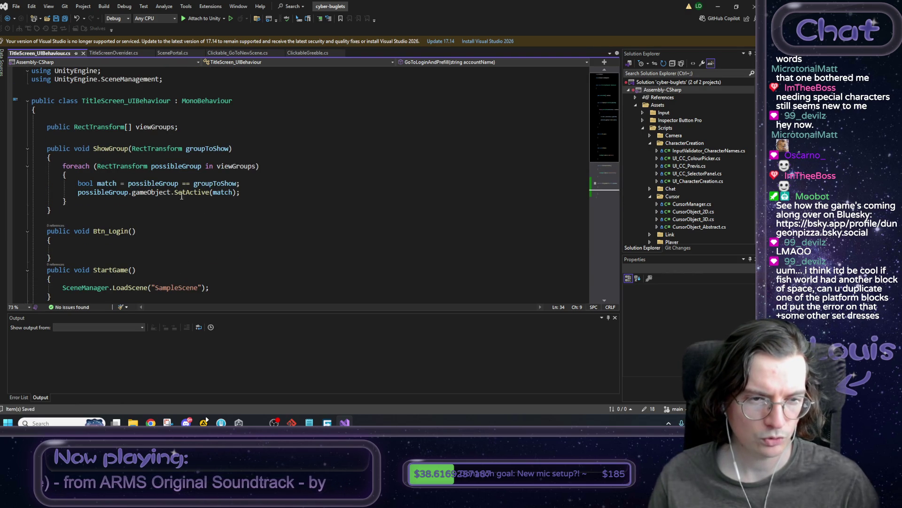
pyautogui.scroll(-3, 287, 191)
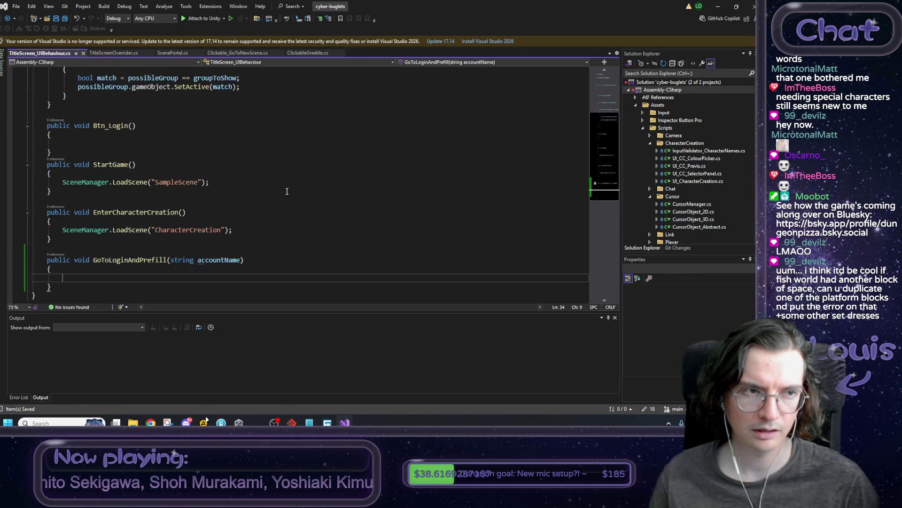
pyautogui.click(717, 6)
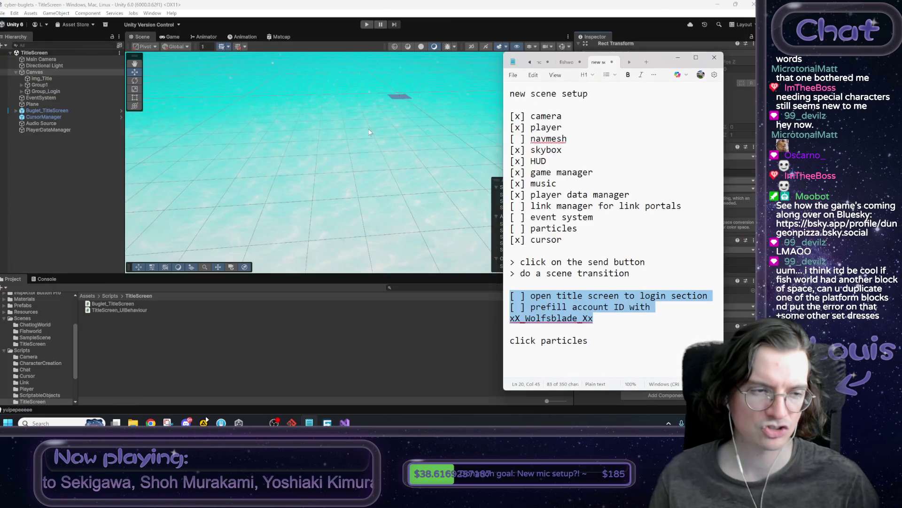
# Play the title screen and inspect the Canvas, Group_Login and Group1 objects in the Scene view
pyautogui.click(600, 9)
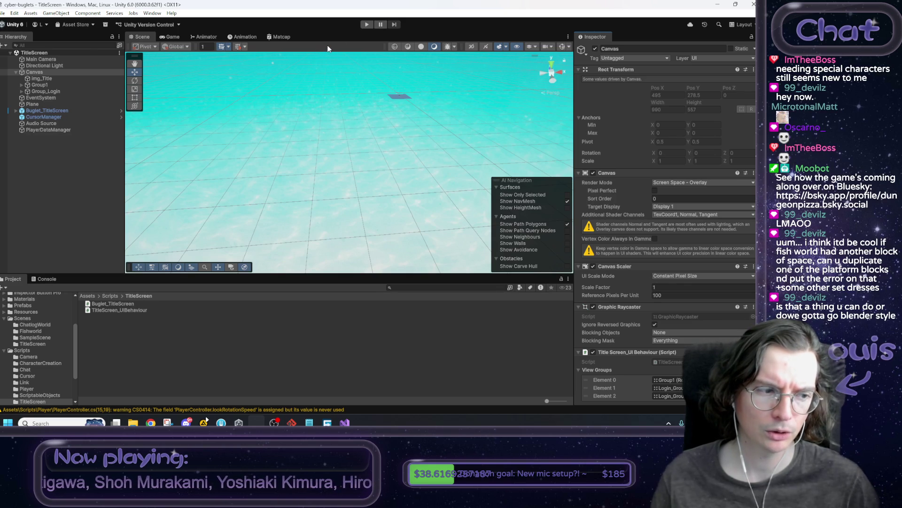
pyautogui.click(366, 25)
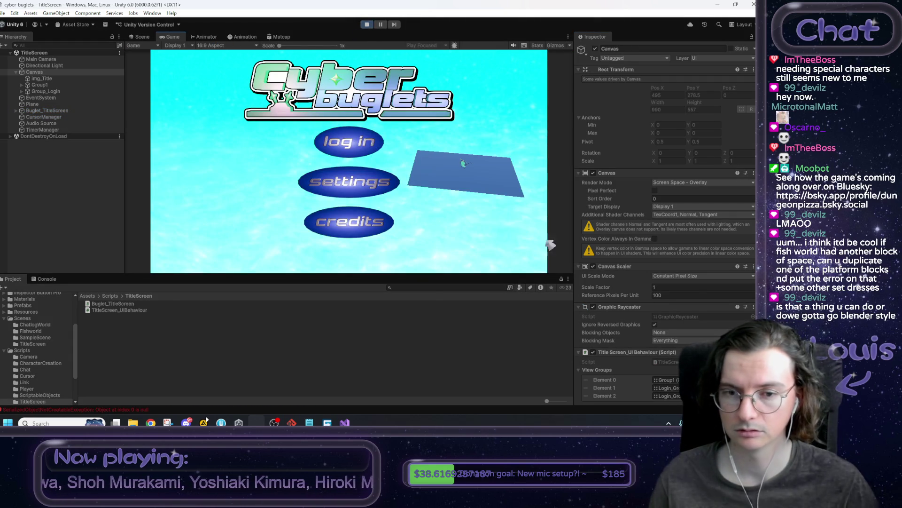
pyautogui.click(51, 123)
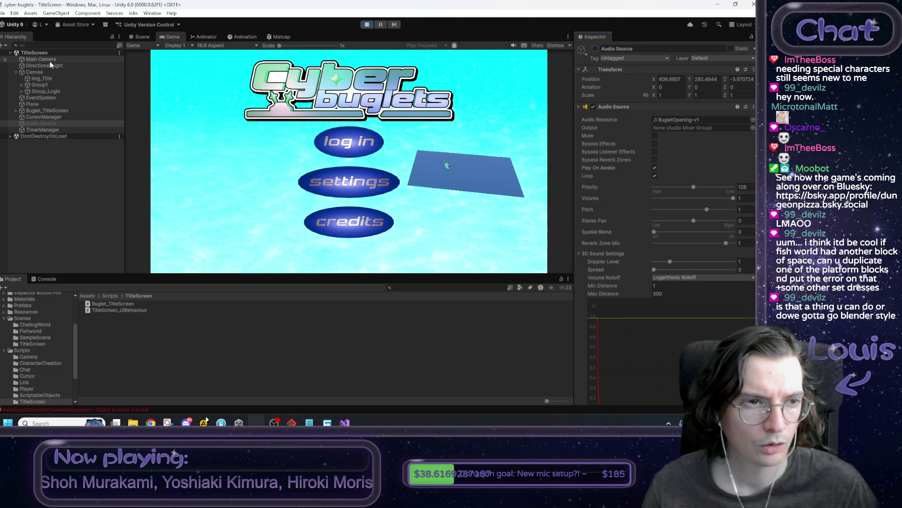
pyautogui.click(47, 73)
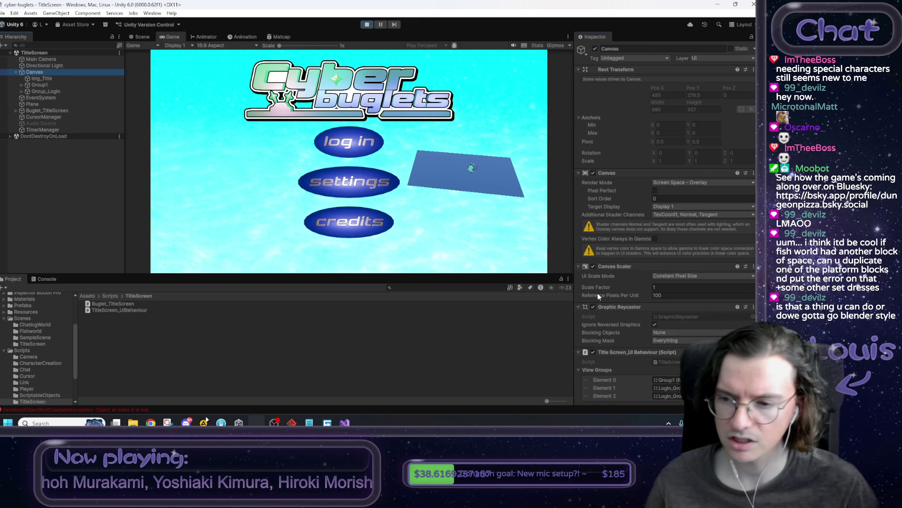
pyautogui.scroll(-3, 666, 338)
pyautogui.click(141, 36)
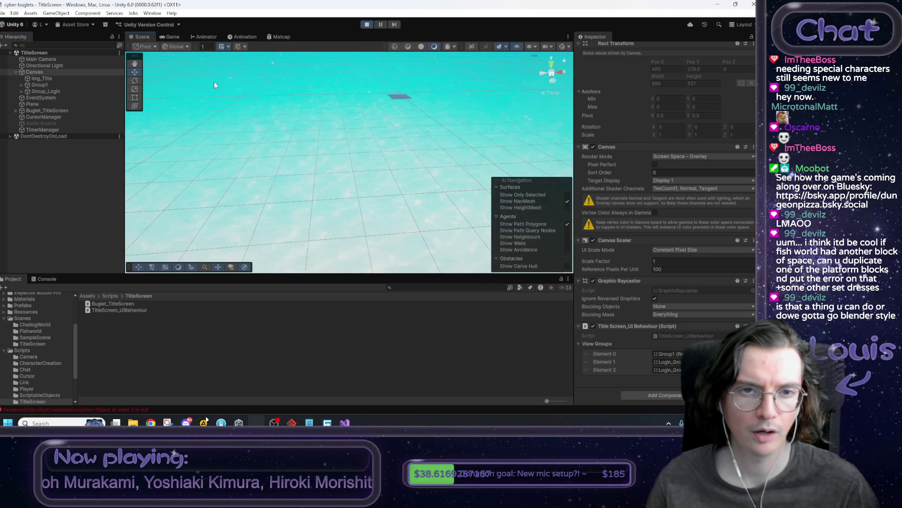
pyautogui.click(171, 36)
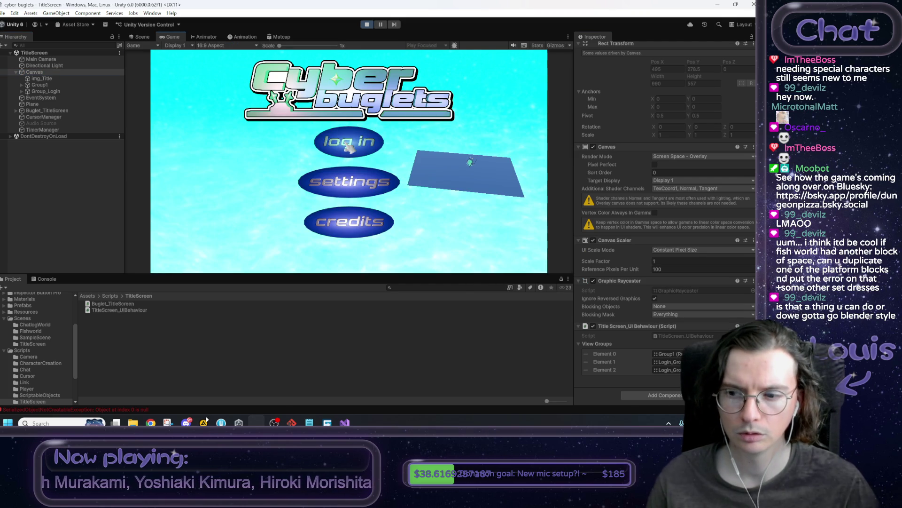
pyautogui.click(47, 92)
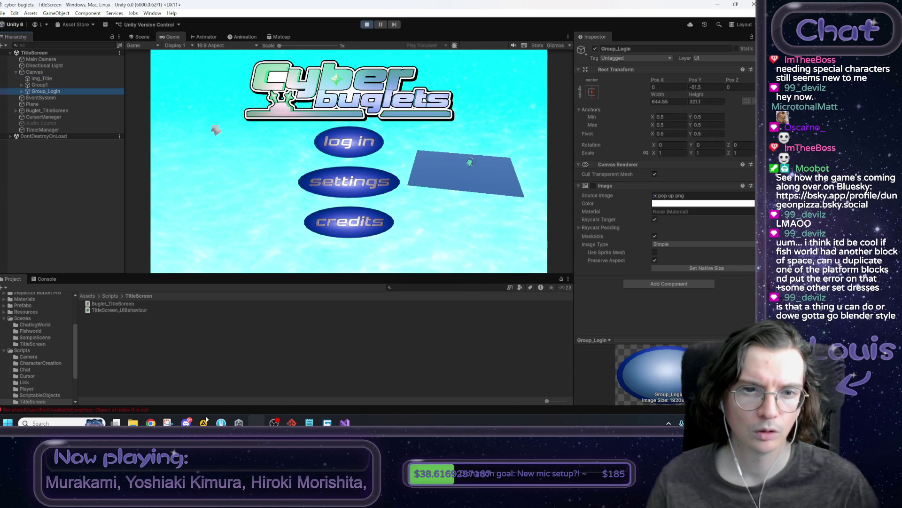
pyautogui.click(141, 37)
pyautogui.press('f')
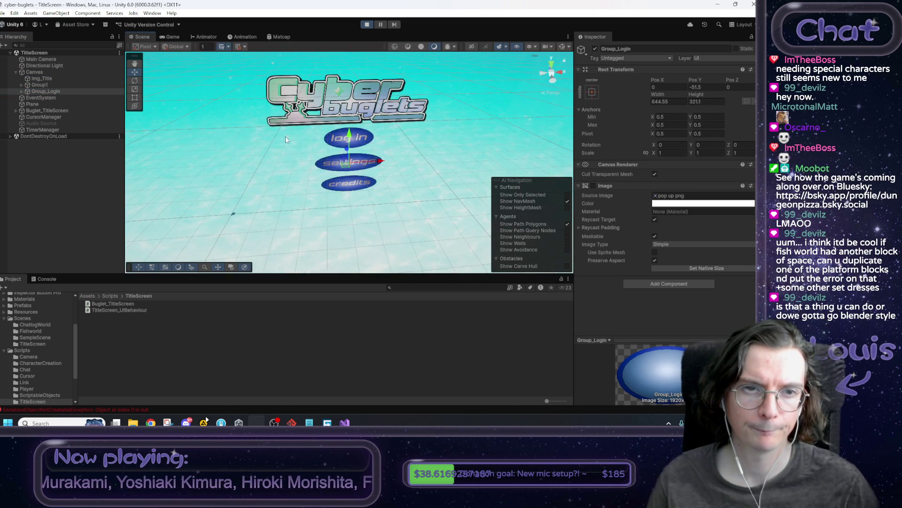
pyautogui.click(42, 85)
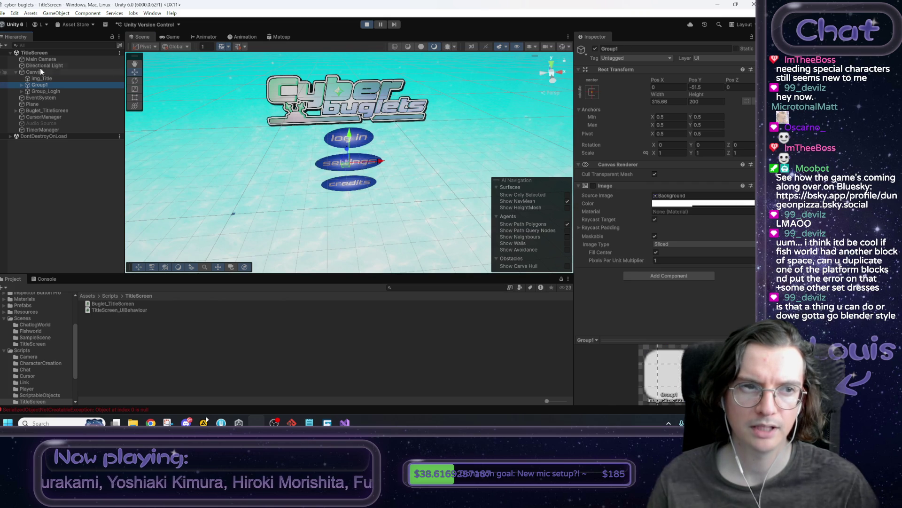
pyautogui.click(170, 37)
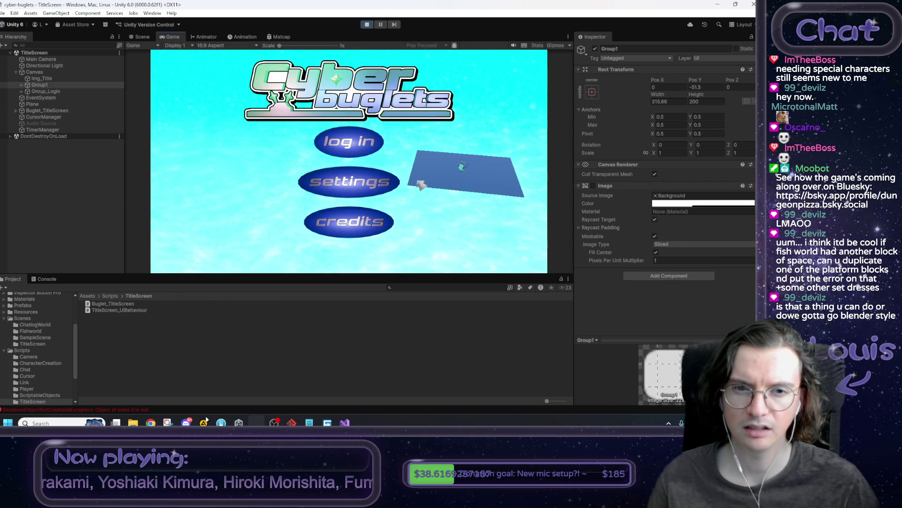
# Go through log in and Existing user, inspect Button_Login's On Click, then stop play
pyautogui.click(362, 151)
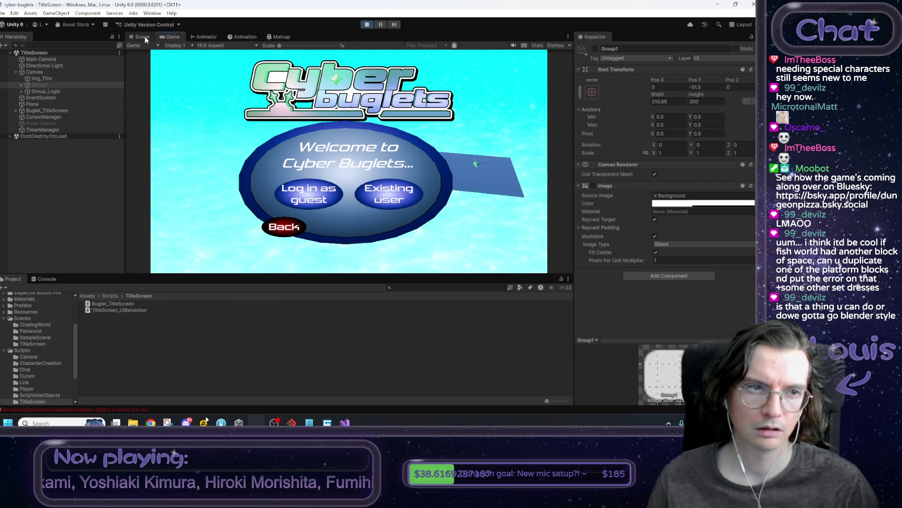
pyautogui.click(22, 91)
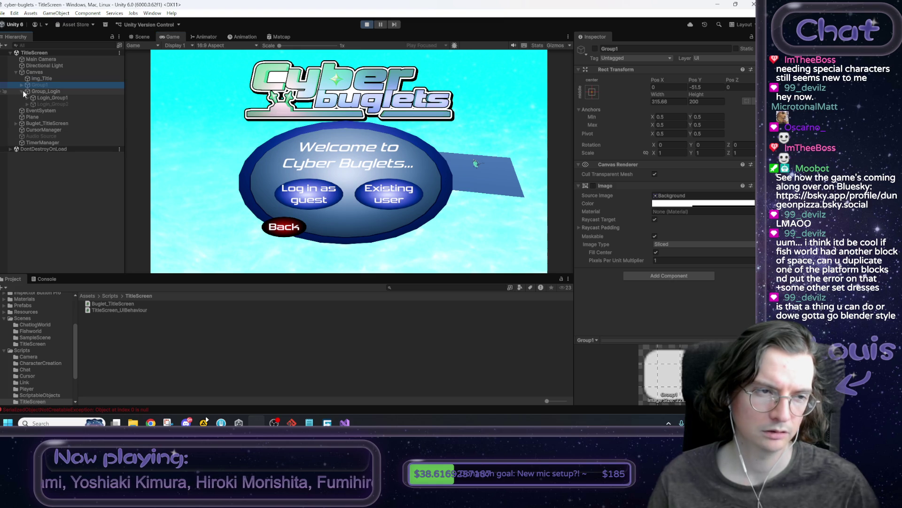
pyautogui.click(390, 201)
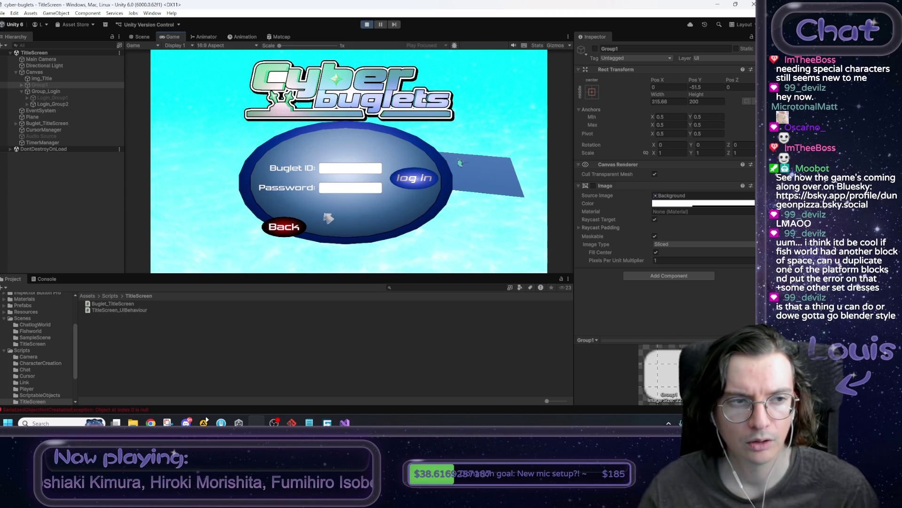
pyautogui.click(57, 106)
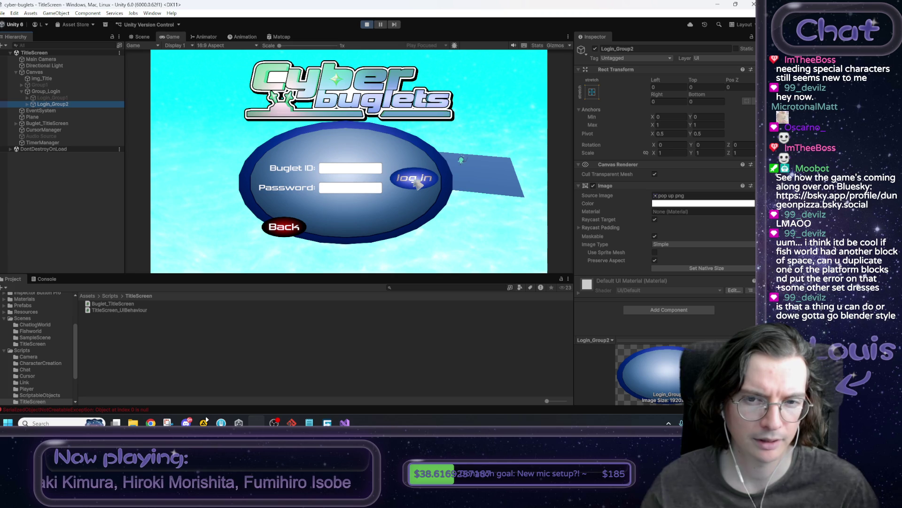
pyautogui.click(28, 104)
pyautogui.click(34, 123)
pyautogui.click(33, 123)
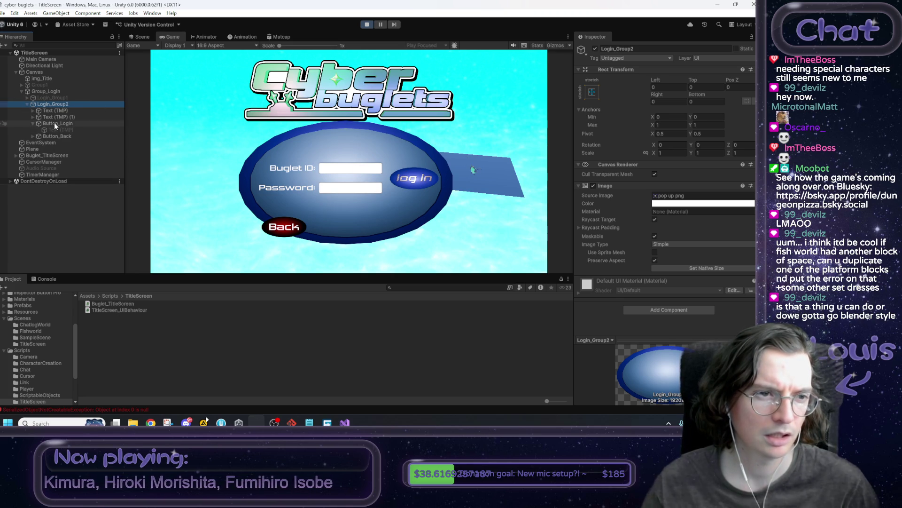
pyautogui.scroll(-4, 717, 320)
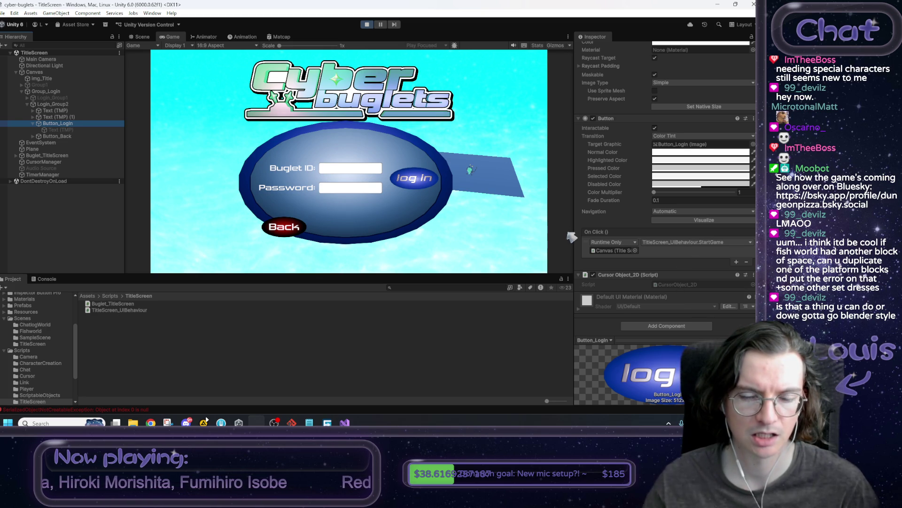
pyautogui.scroll(3, 679, 263)
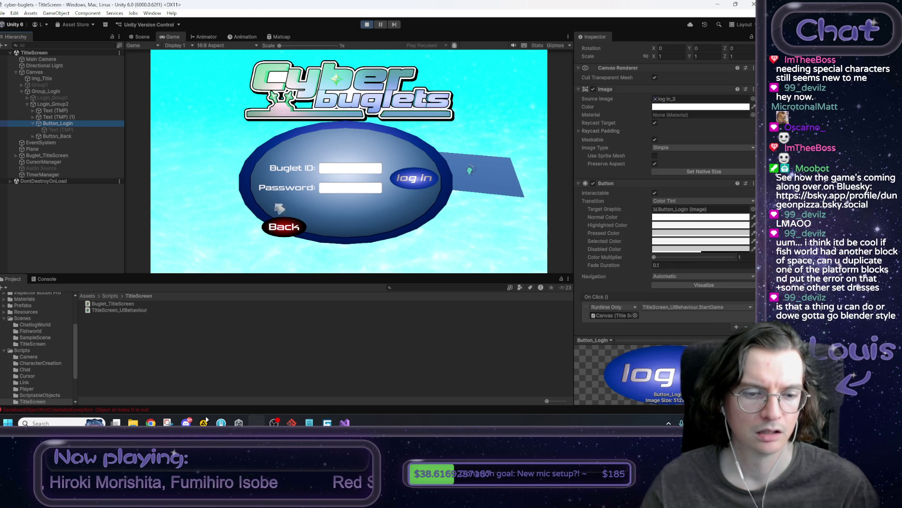
pyautogui.click(368, 25)
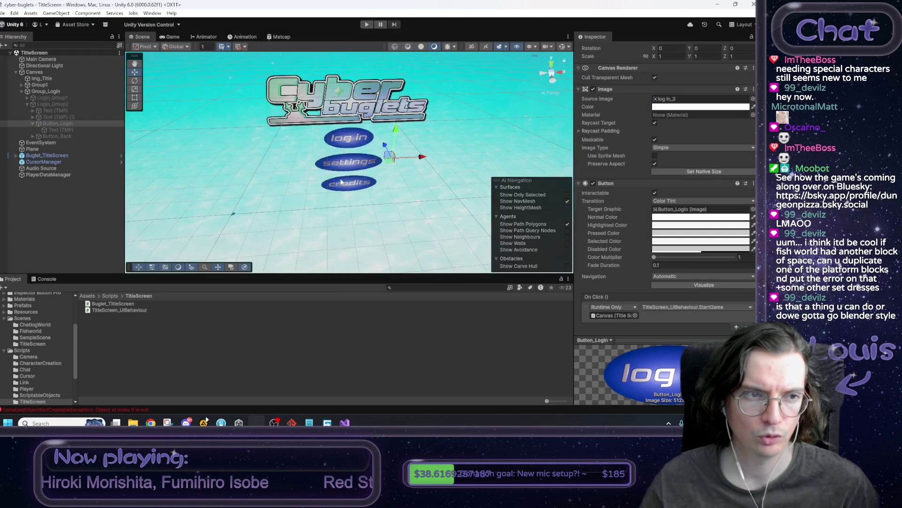
pyautogui.hotkey('alt', 'Tab')
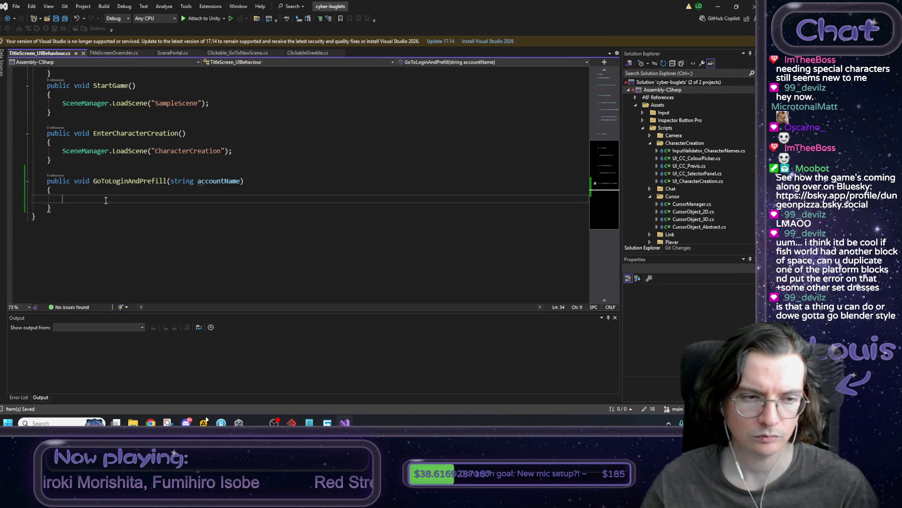
# Put the call ShowGroup(viewGroups[2]); inside GoToLoginAndPrefill and save the script
pyautogui.scroll(7, 104, 198)
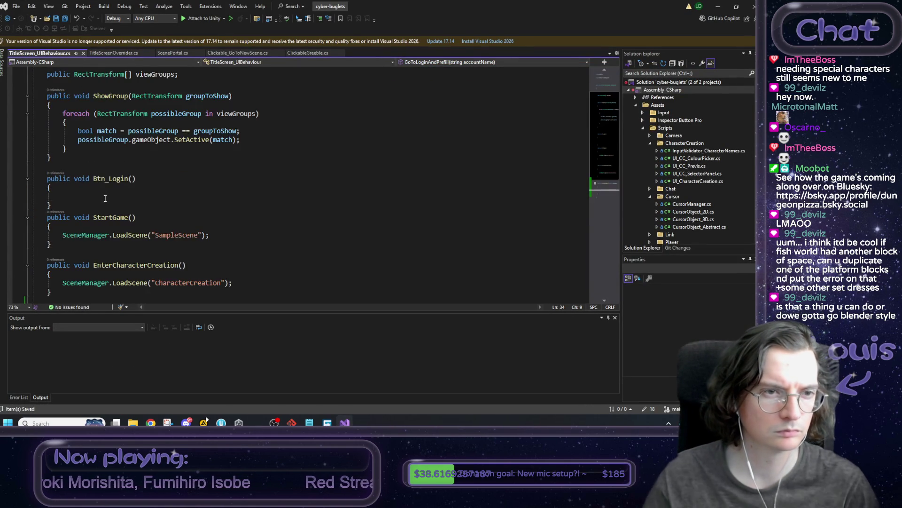
pyautogui.click(129, 149)
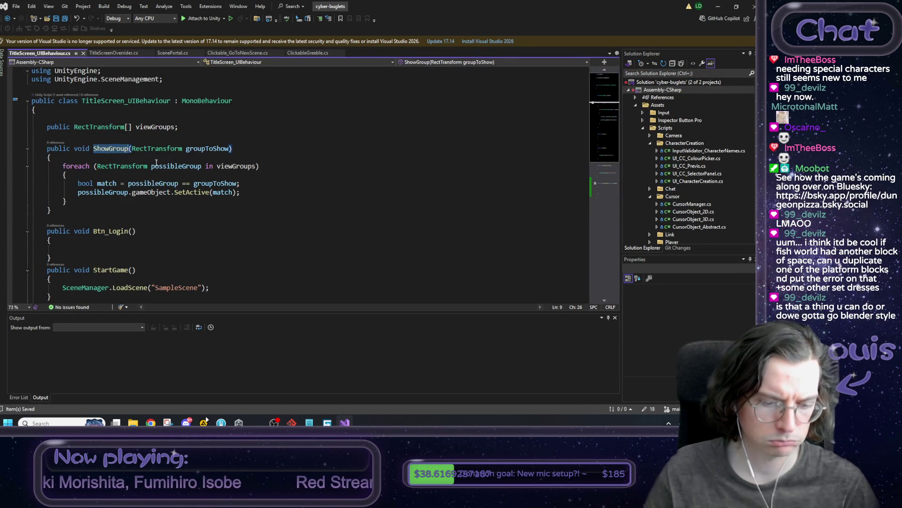
pyautogui.scroll(-5, 138, 218)
pyautogui.scroll(-2, 138, 218)
pyautogui.click(108, 202)
pyautogui.write('ShowGroup')
pyautogui.scroll(5, 168, 190)
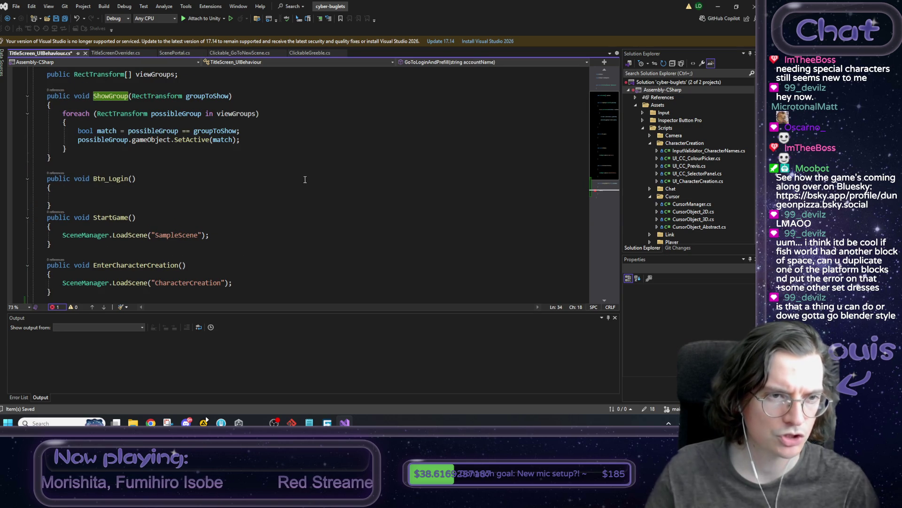
pyautogui.write('(viewGroups')
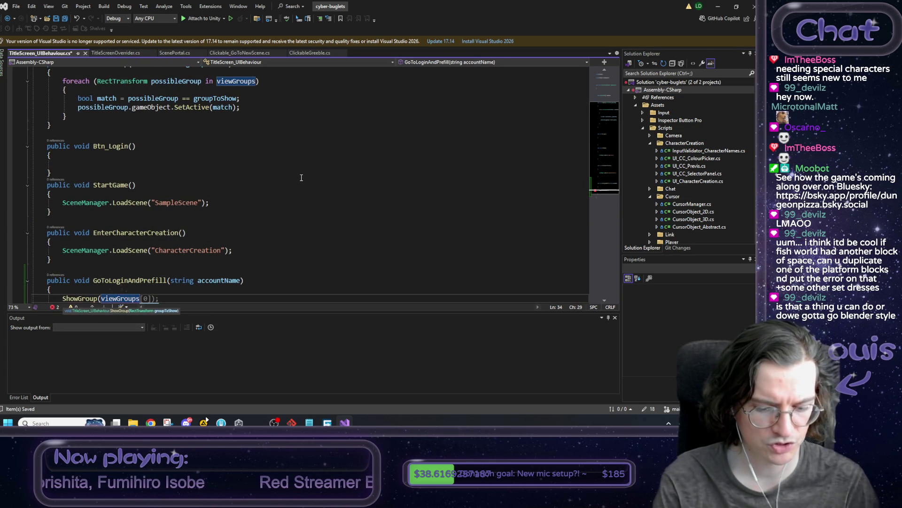
pyautogui.write('[2')
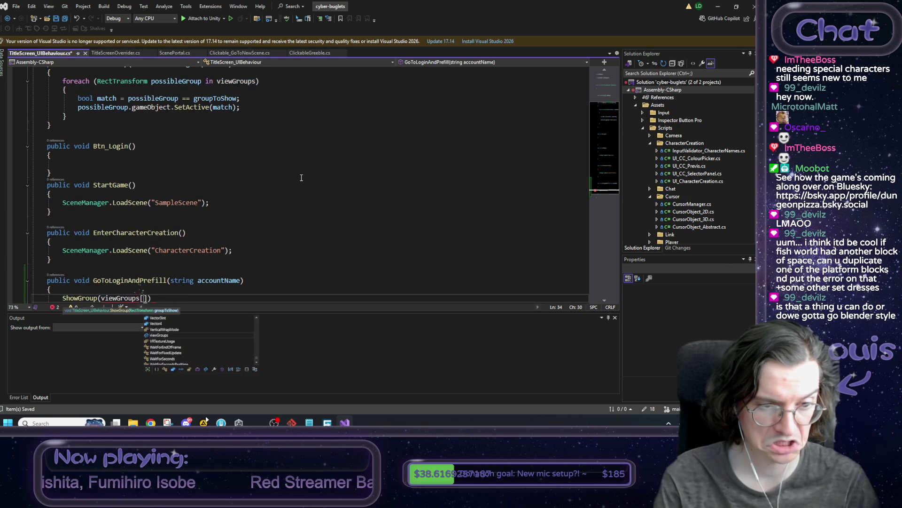
pyautogui.write(']);')
pyautogui.hotkey('ctrl', 's')
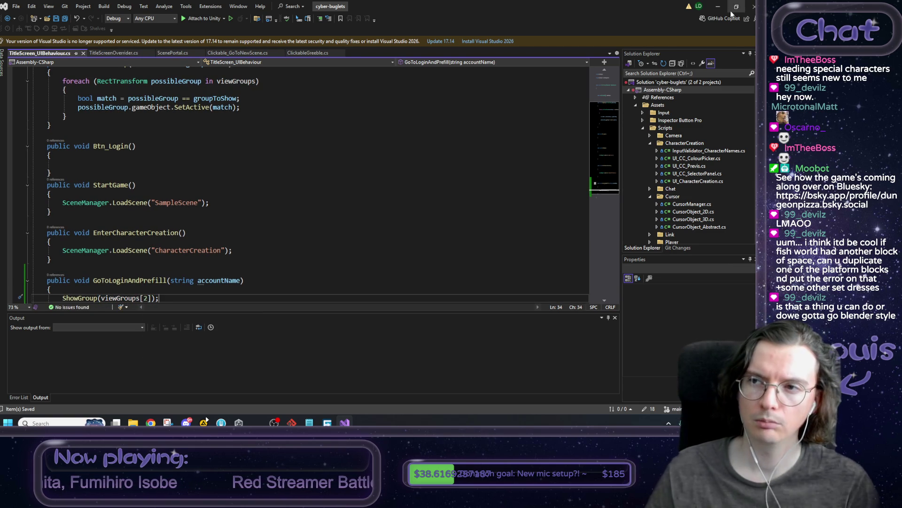
pyautogui.hotkey('alt', 'Tab')
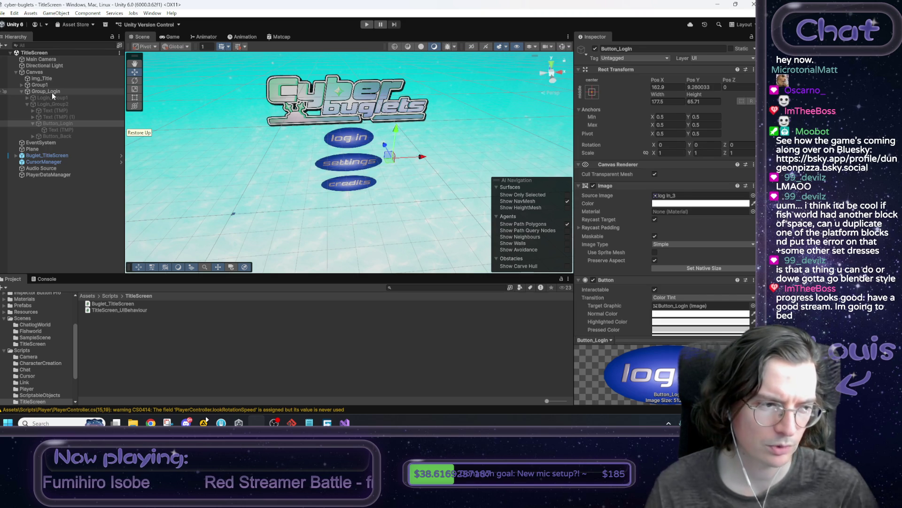
# Confirm the Canvas's View Groups list holds Group1 plus two login groups, then return to the script
pyautogui.click(52, 92)
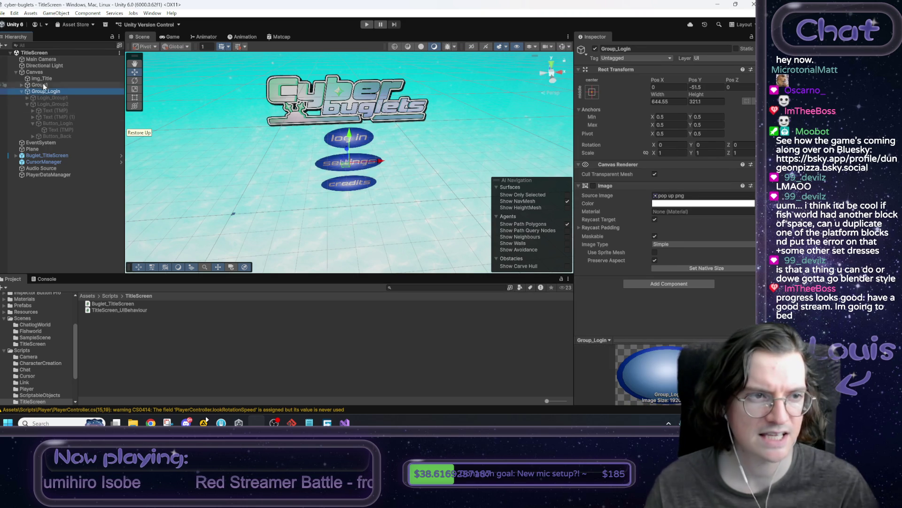
pyautogui.click(34, 72)
pyautogui.scroll(-2, 691, 268)
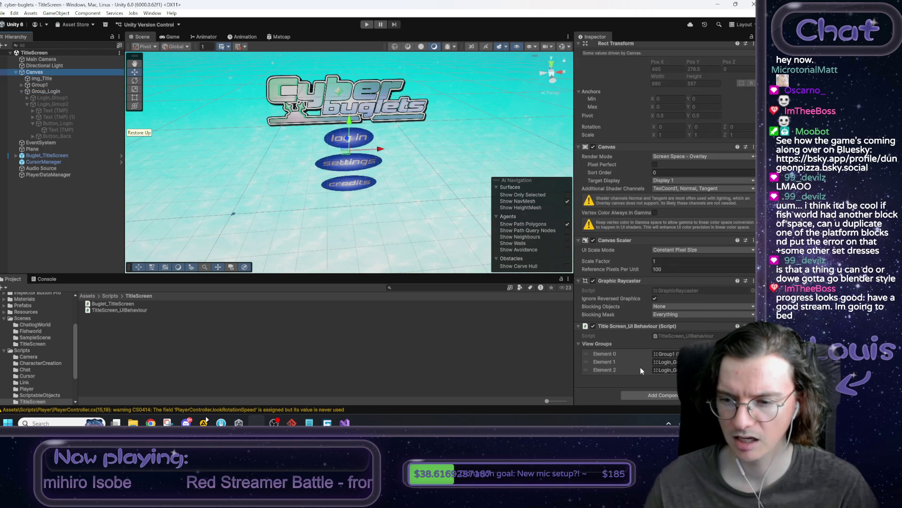
pyautogui.click(345, 422)
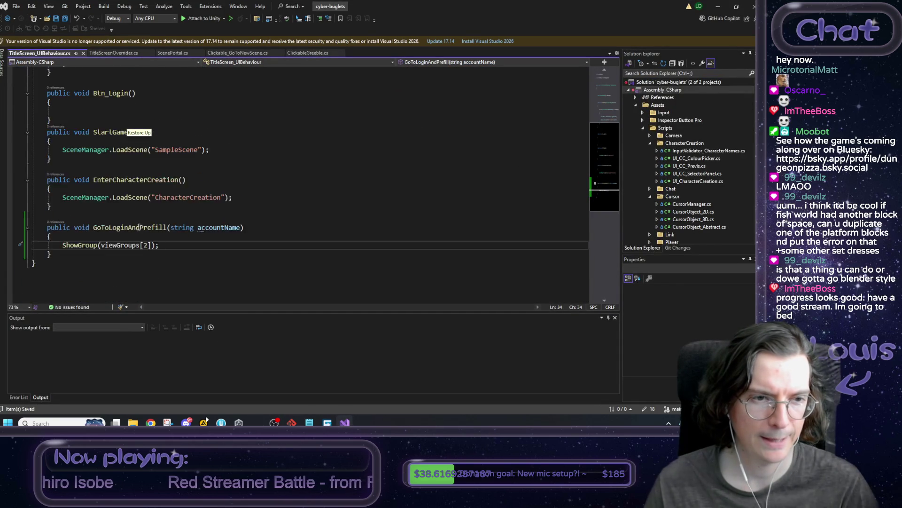
# Add a void Start() method declaration beneath the viewGroups field
pyautogui.scroll(-1, 139, 227)
pyautogui.doubleClick(141, 201)
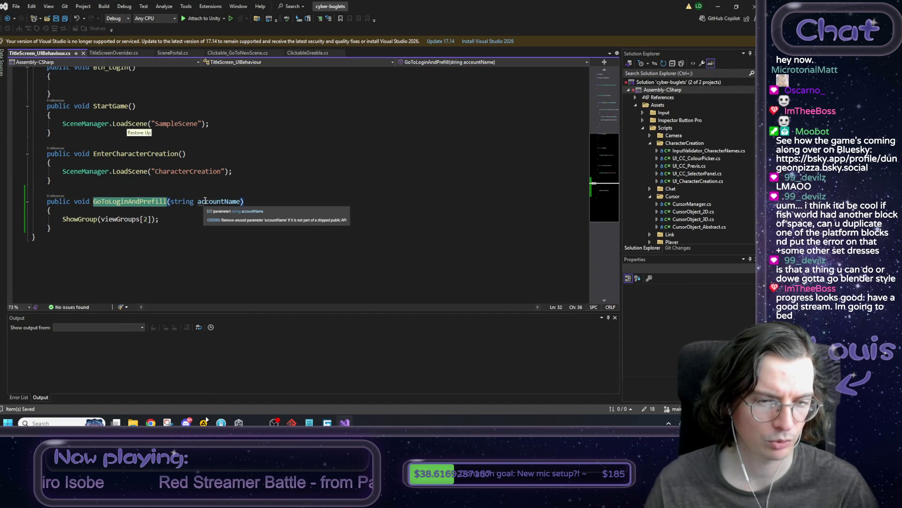
pyautogui.scroll(2, 197, 204)
pyautogui.scroll(2, 187, 210)
pyautogui.scroll(1, 124, 214)
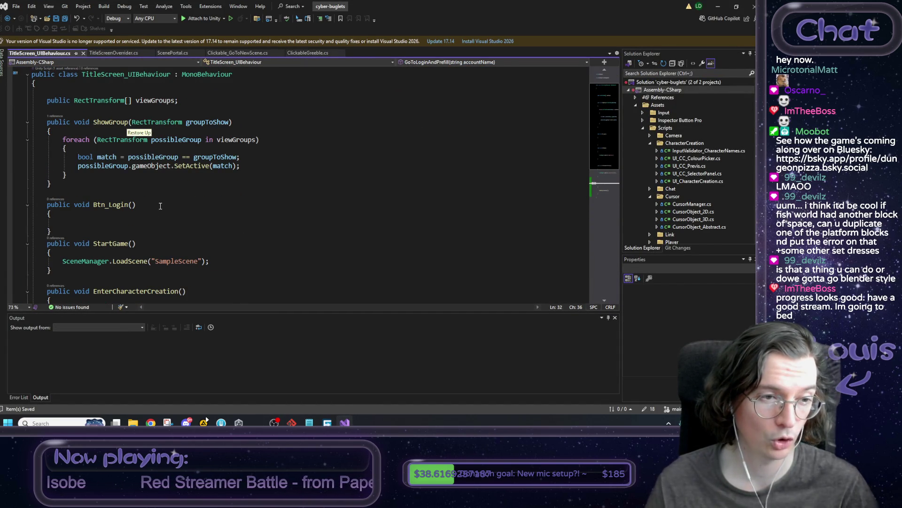
pyautogui.click(205, 101)
pyautogui.press('Return')
pyautogui.write('vo')
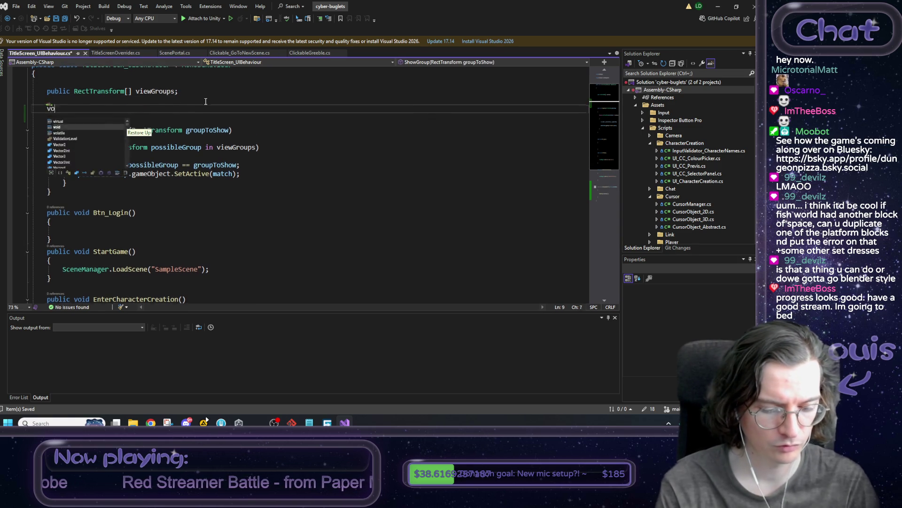
pyautogui.write('id Start()')
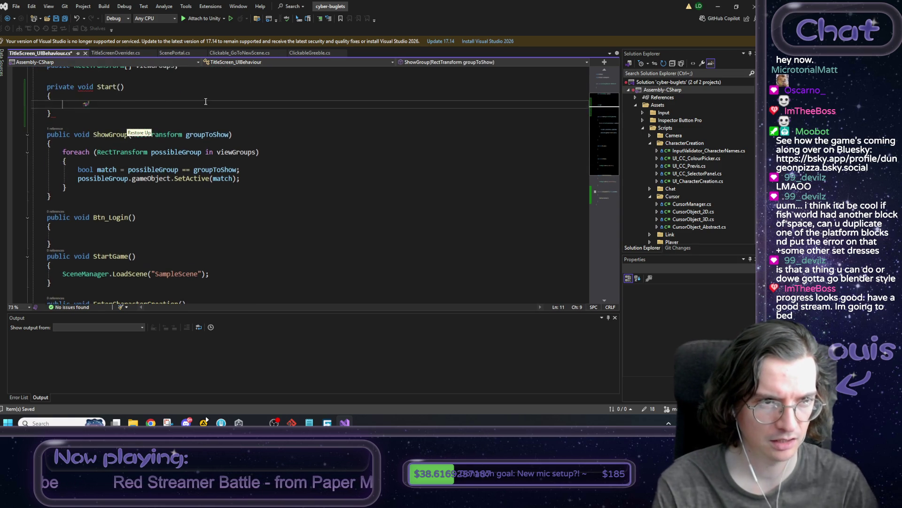
# Make Start call GoToLoginAndPrefill("") and save the script
pyautogui.scroll(-1, 205, 100)
pyautogui.write('{')
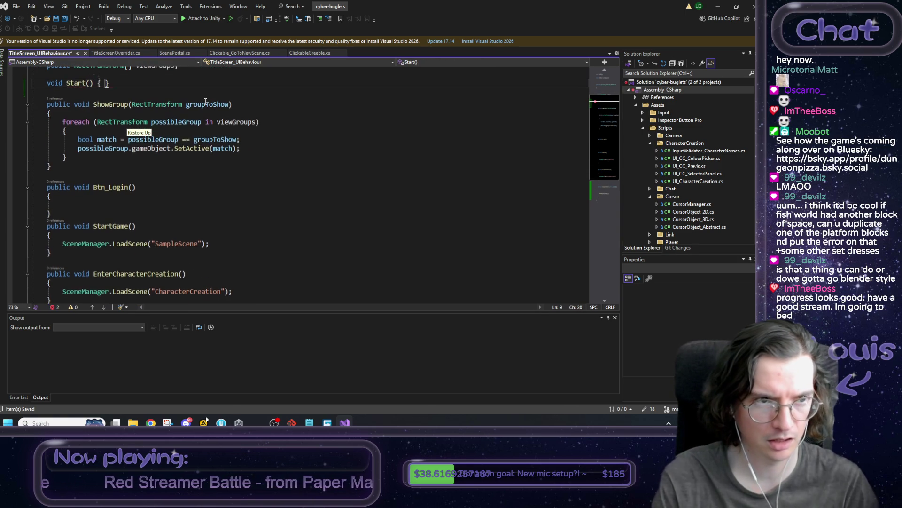
pyautogui.press('Return')
pyautogui.write('GoToLoginAndPrefill')
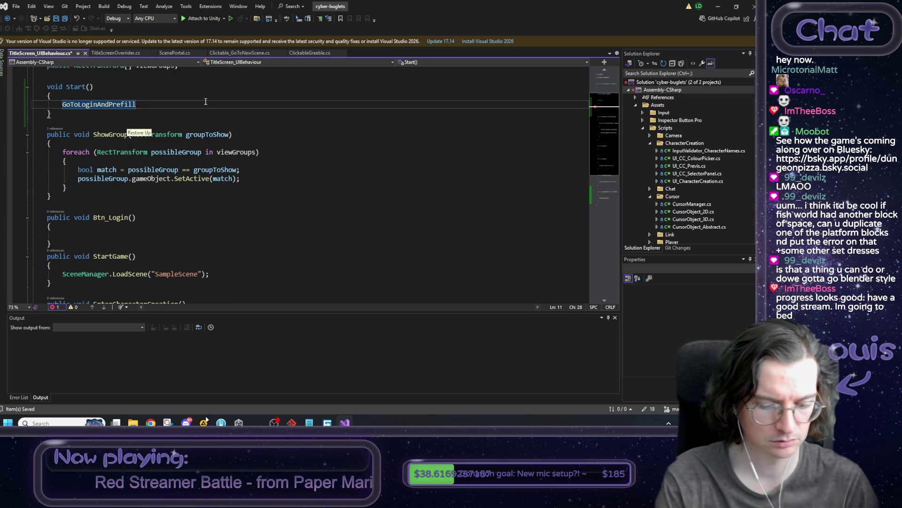
pyautogui.write('("");')
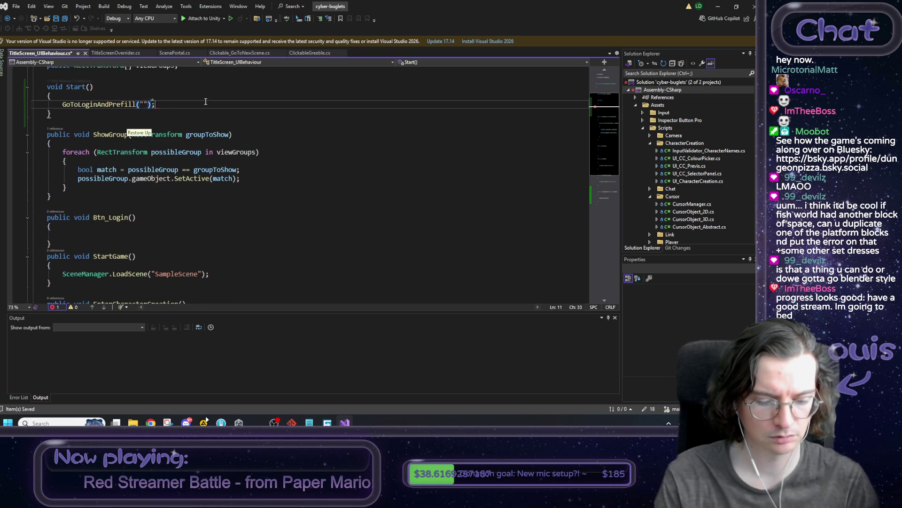
pyautogui.hotkey('ctrl', 's')
pyautogui.scroll(1, 104, 121)
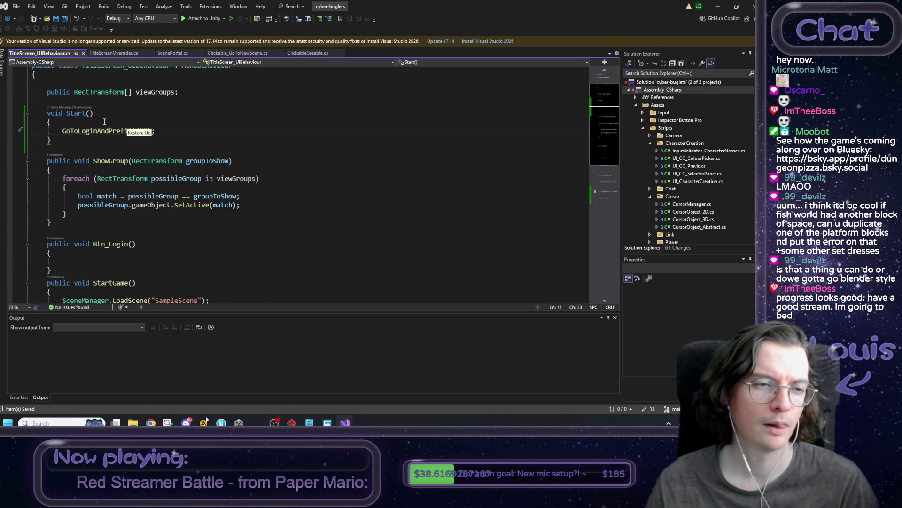
pyautogui.moveTo(154, 131); pyautogui.dragTo(93, 128)
pyautogui.click(265, 128)
pyautogui.click(717, 7)
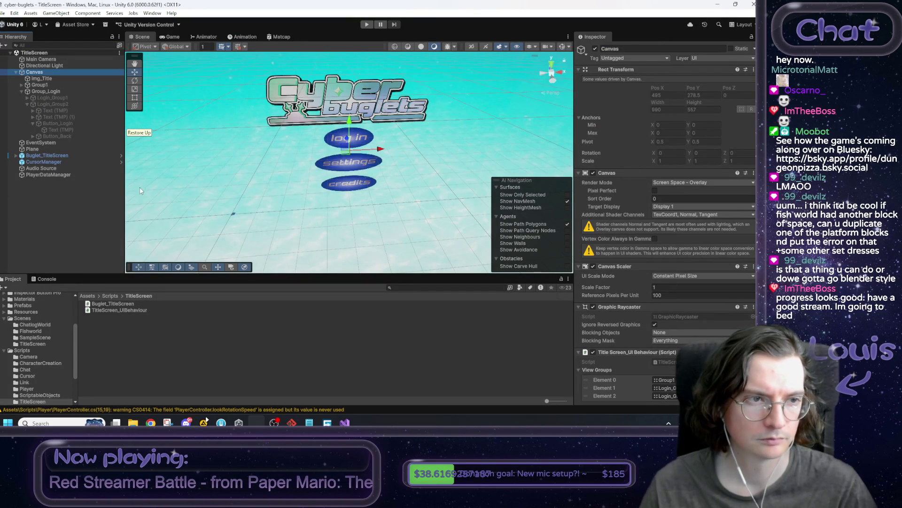
# Play-test to confirm the game opens on the login panel, then add a line below viewGroups
pyautogui.moveTo(344, 422)
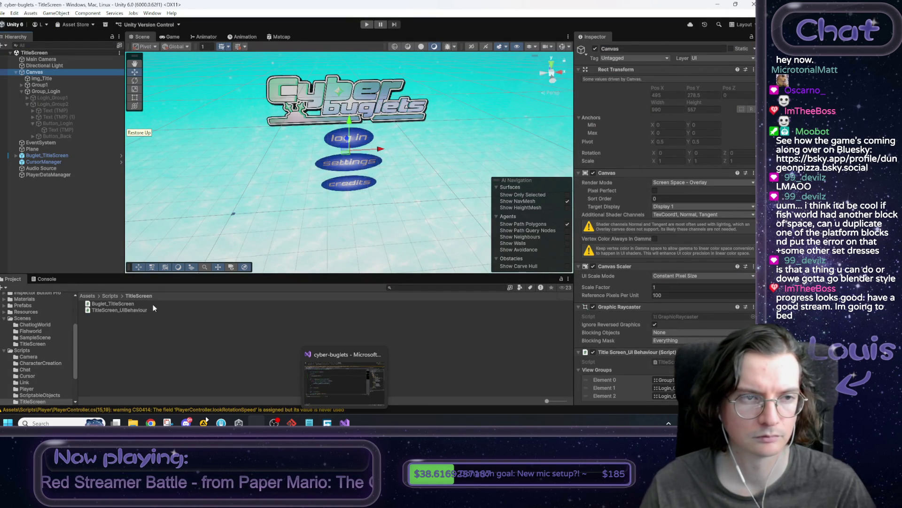
pyautogui.hotkey('ctrl', 'p')
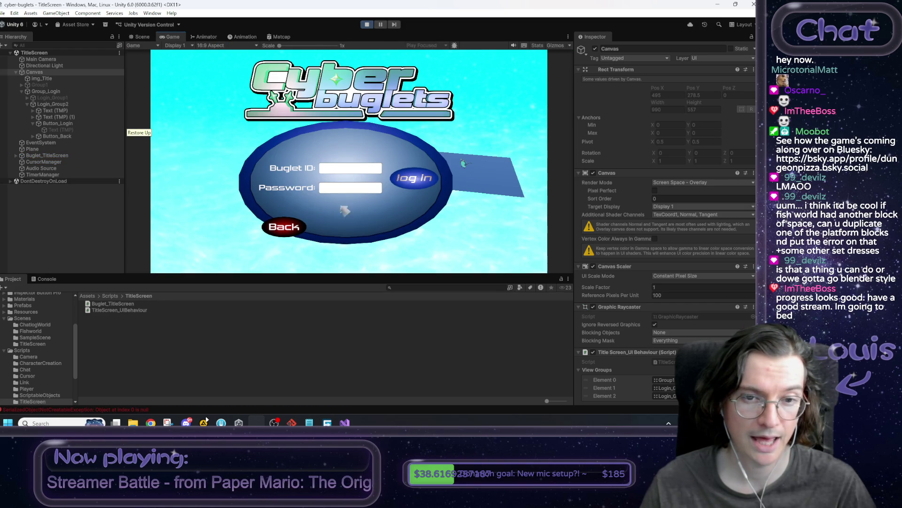
pyautogui.click(367, 25)
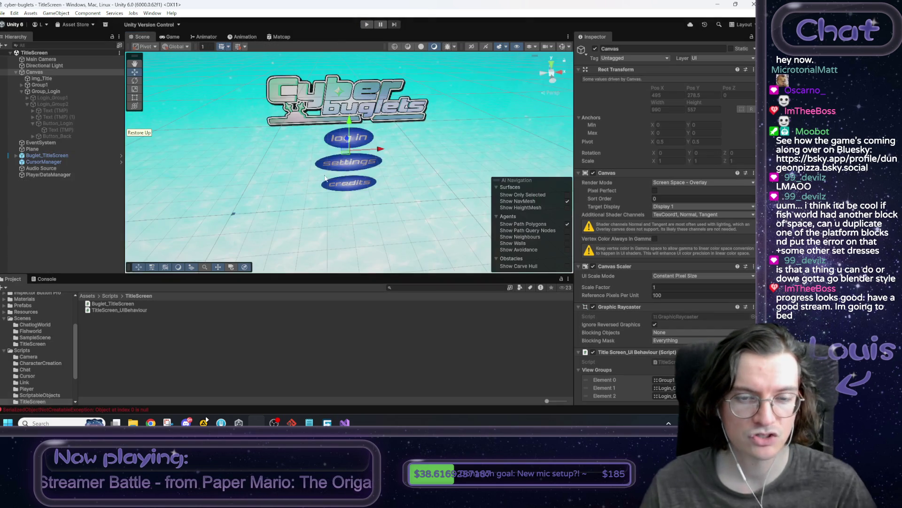
pyautogui.click(345, 423)
pyautogui.click(200, 127)
pyautogui.press('Return')
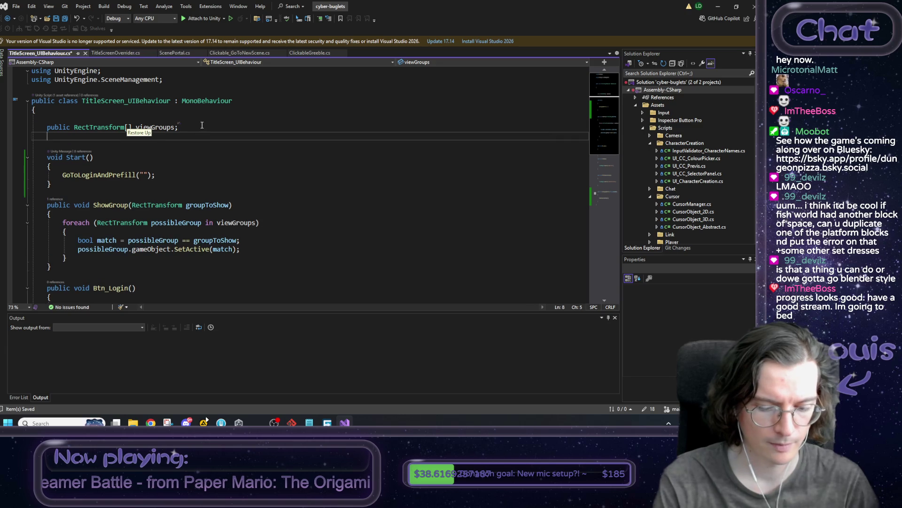
# Start a public field line and add 'using TMPro' to the using statements
pyautogui.write('public')
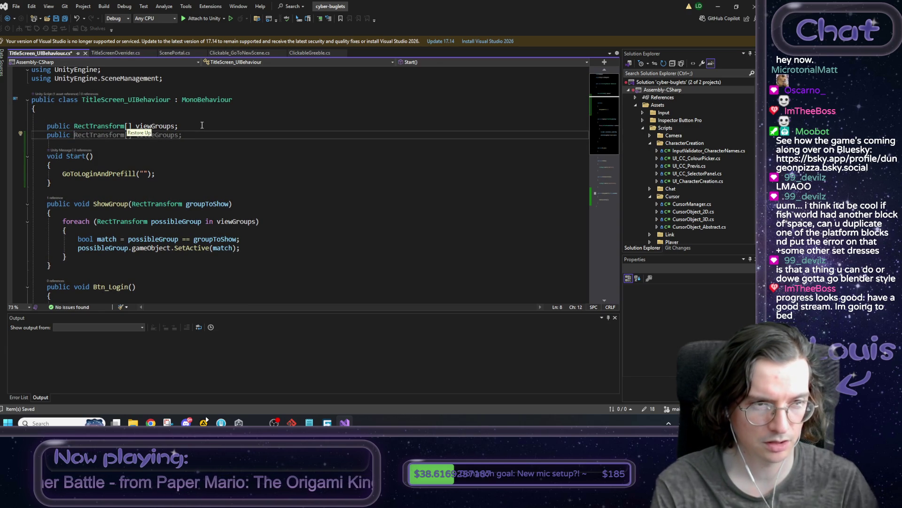
pyautogui.press('Up')
pyautogui.press('Up')
pyautogui.press('Up')
pyautogui.press('End')
pyautogui.press('Return')
pyautogui.write('using TMPro')
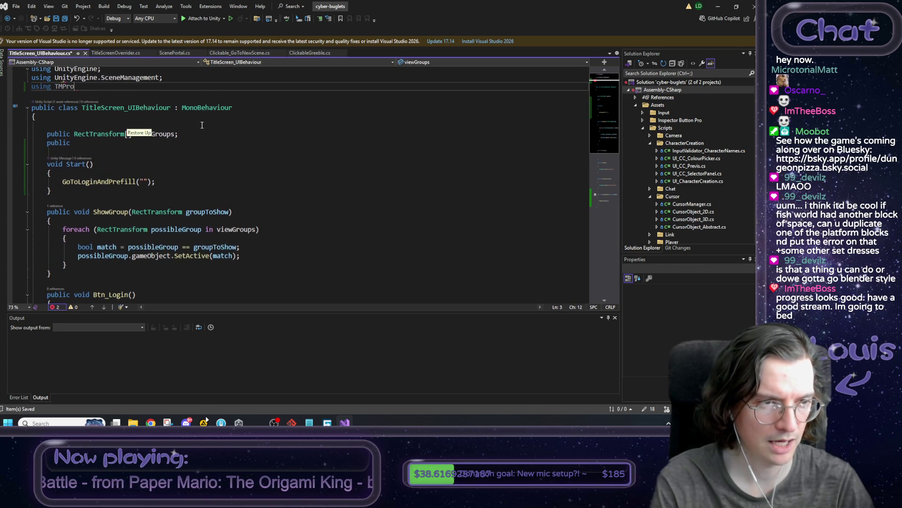
# Complete the new field's type as TMP_InputField using IntelliSense
pyautogui.press('Down')
pyautogui.press('Down')
pyautogui.press('Down')
pyautogui.write('TextMesh')
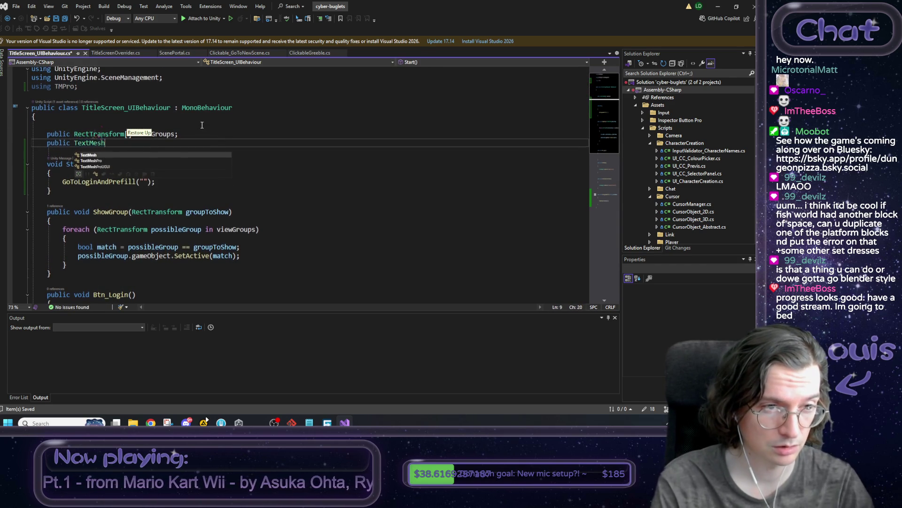
pyautogui.press('Down')
pyautogui.press('Down')
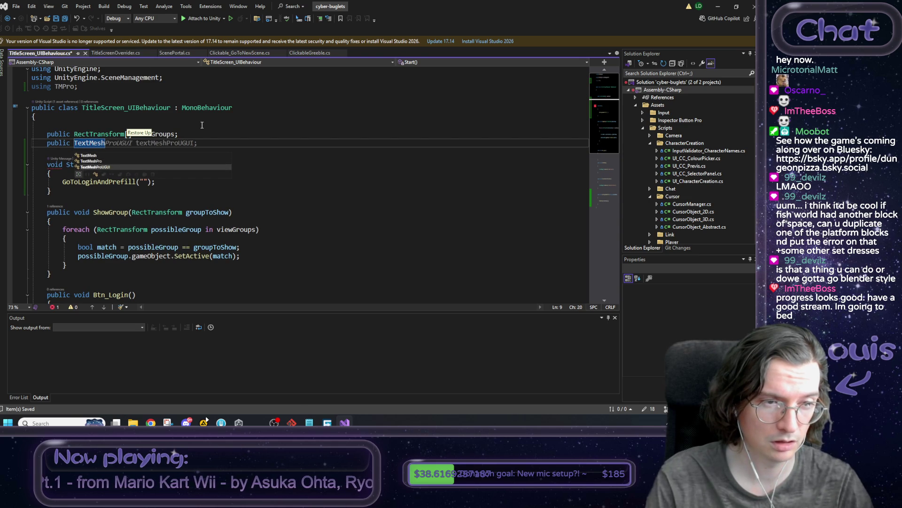
pyautogui.press('Up')
pyautogui.press('Up')
pyautogui.press('Down')
pyautogui.press('Down')
pyautogui.press('Up')
pyautogui.press('Up')
pyautogui.press('BackSpace')
pyautogui.press('BackSpace')
pyautogui.press('BackSpace')
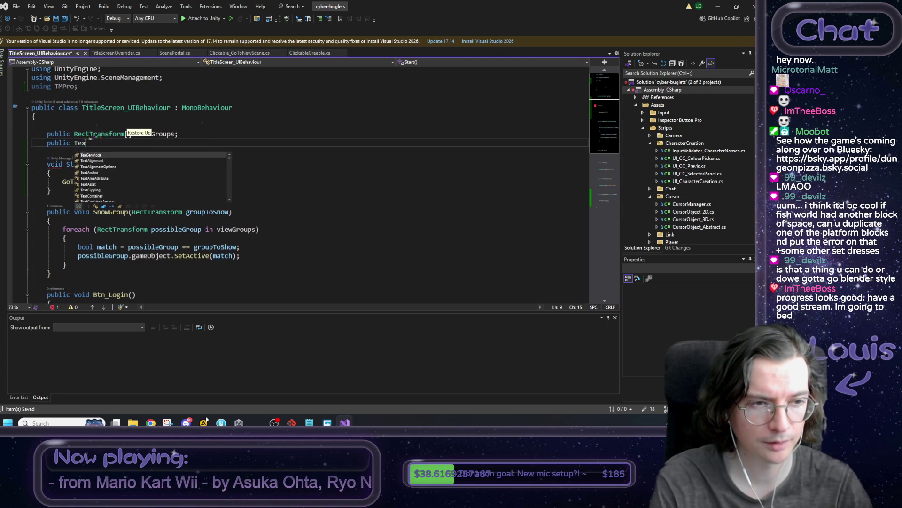
pyautogui.write('input')
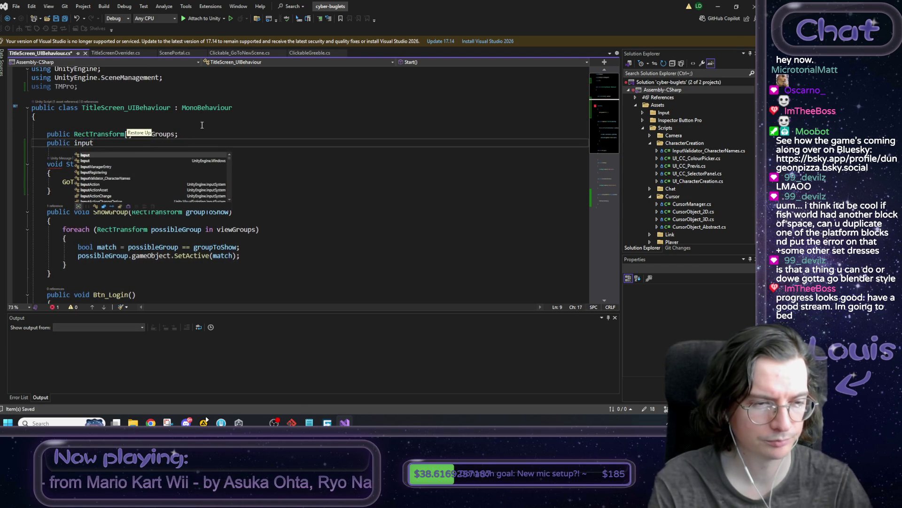
pyautogui.write('fiel')
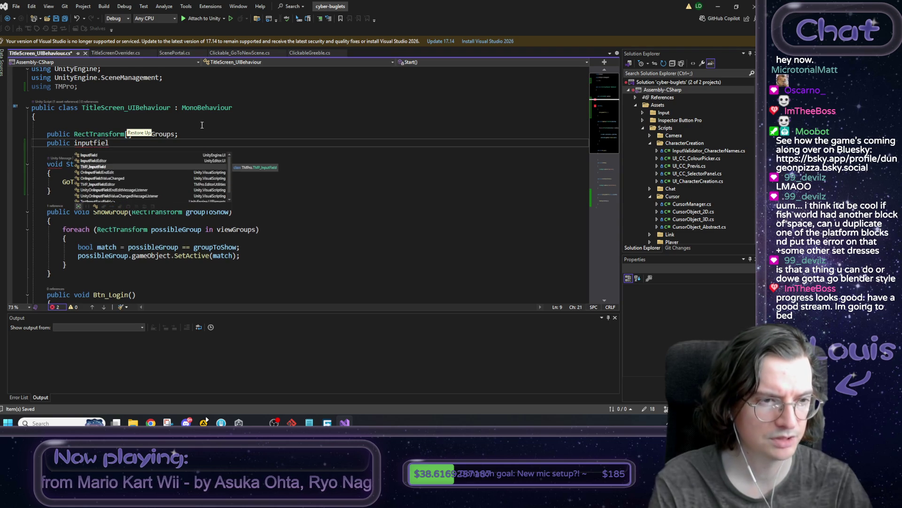
pyautogui.press('Tab')
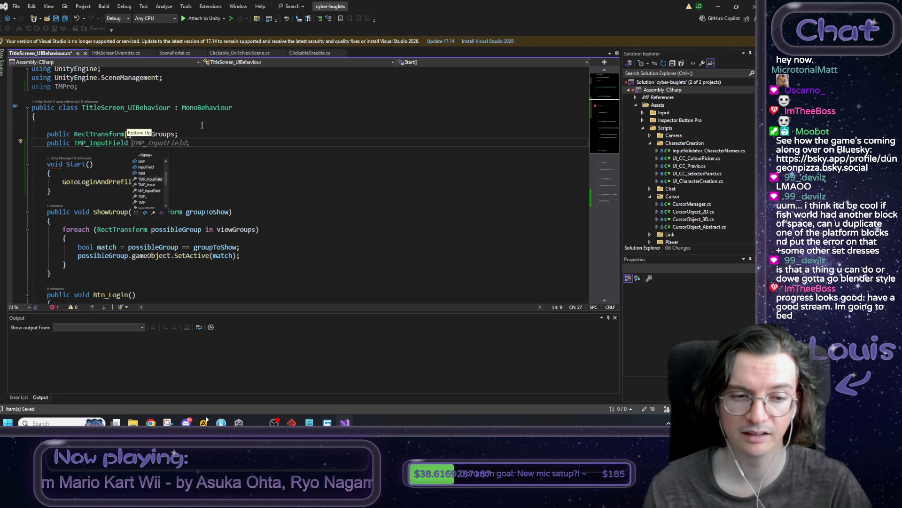
pyautogui.click(715, 8)
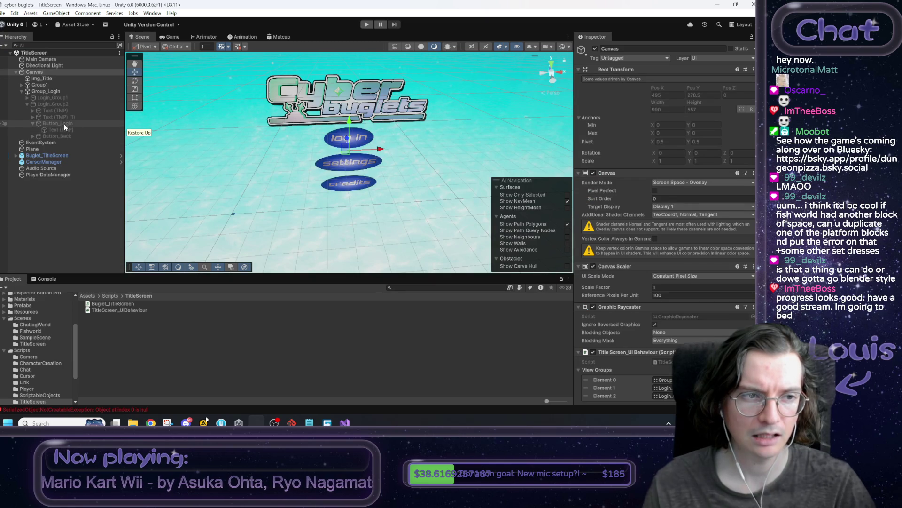
# Expand and inspect the Buglet ID and password Text (TMP) labels to reveal their InputField (TMP) children
pyautogui.click(32, 116)
pyautogui.click(32, 110)
pyautogui.click(46, 123)
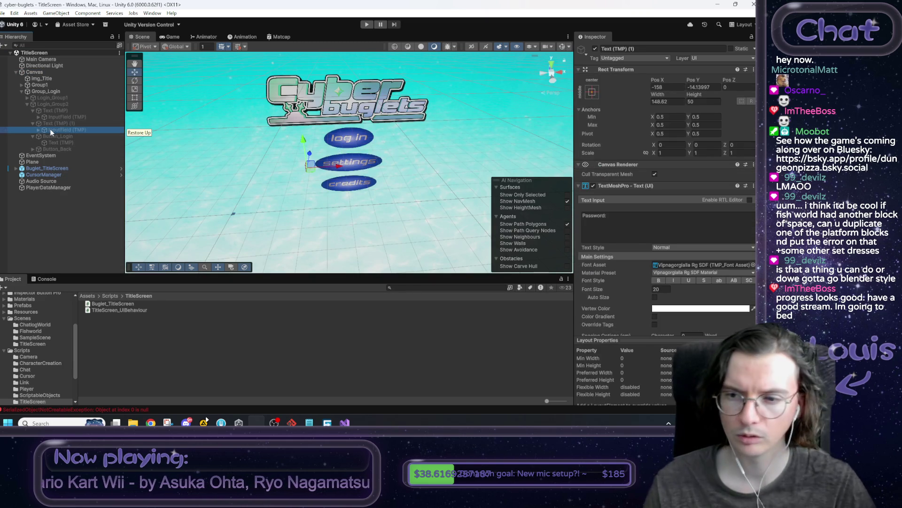
pyautogui.click(50, 129)
pyautogui.click(51, 122)
pyautogui.click(54, 110)
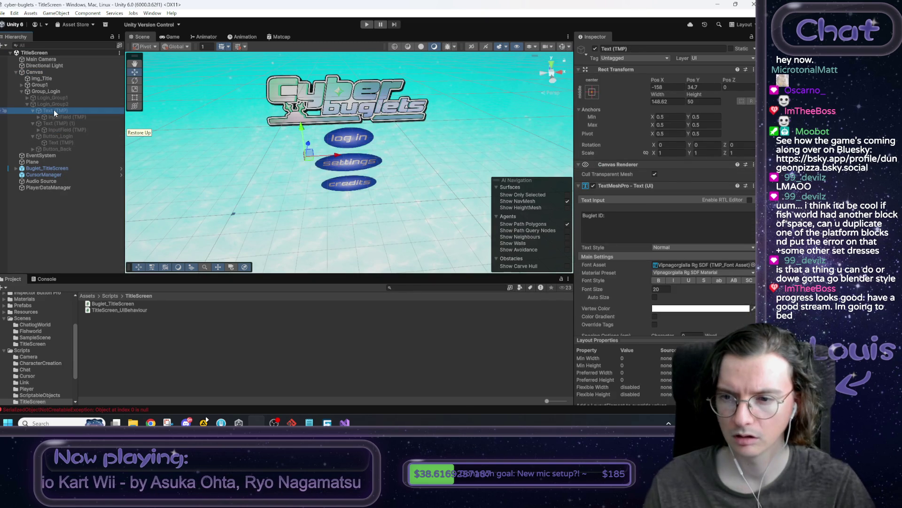
pyautogui.click(345, 423)
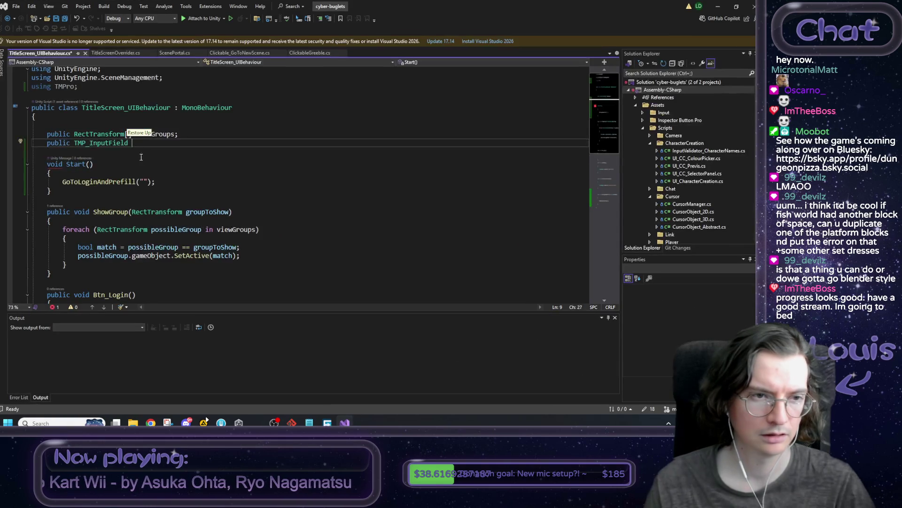
# Declare the loginInput_ID and loginInput_password fields and save the script
pyautogui.write('l')
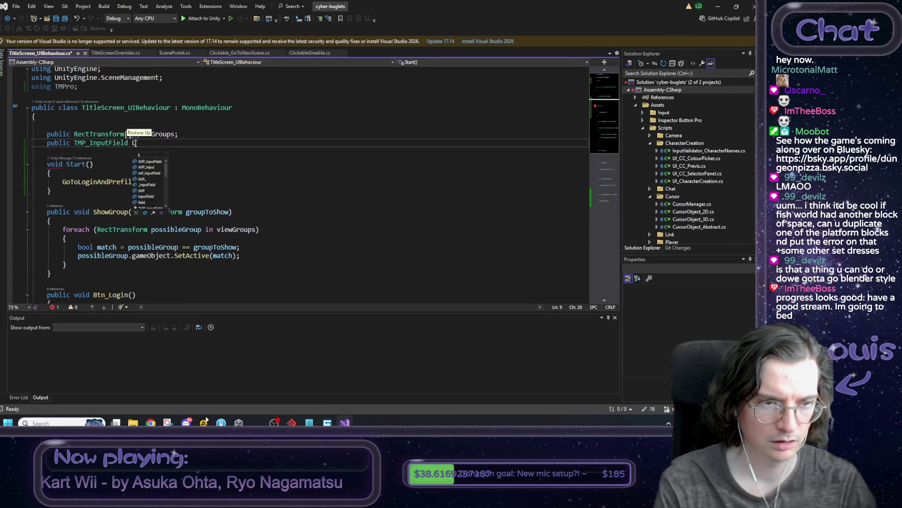
pyautogui.write('ogin_')
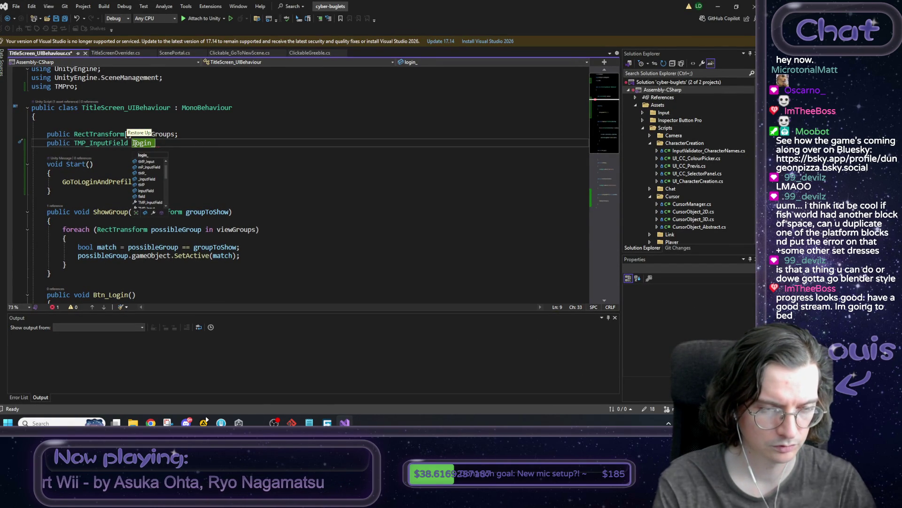
pyautogui.press('BackSpace')
pyautogui.write('Input_')
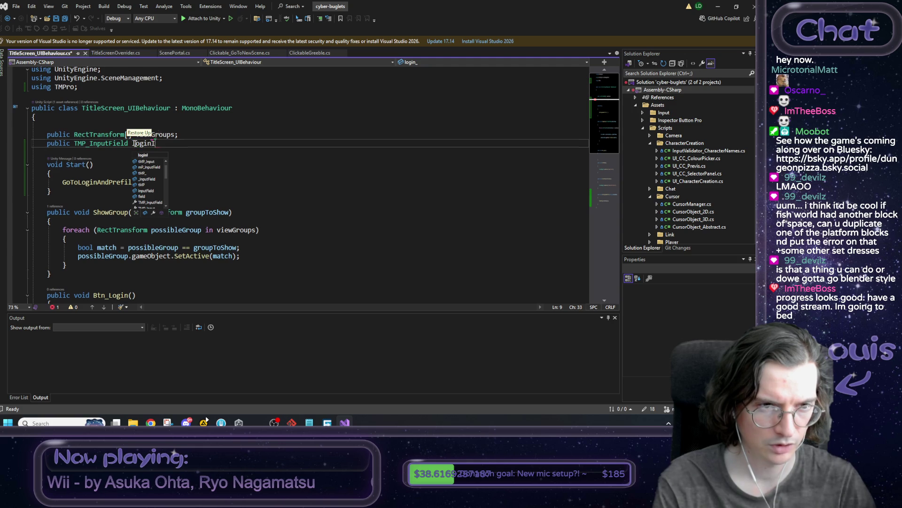
pyautogui.write('ID;')
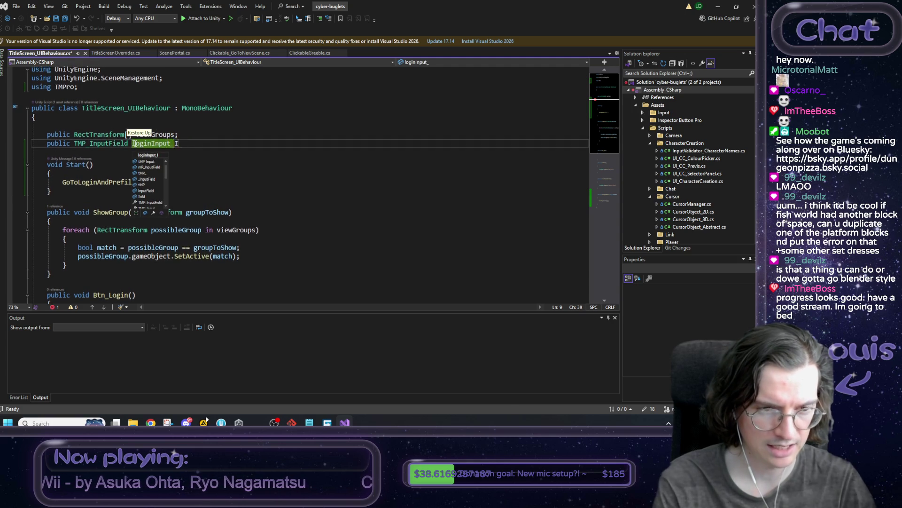
pyautogui.press('Return')
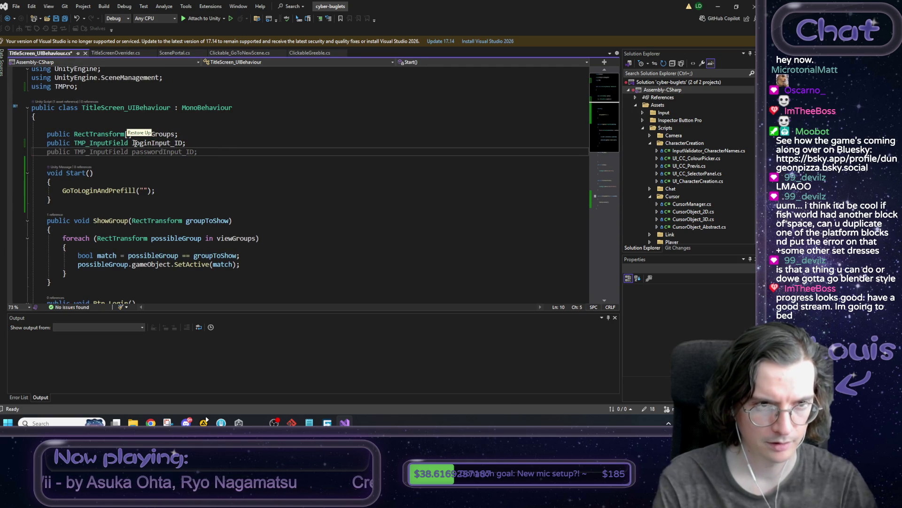
pyautogui.press('Tab')
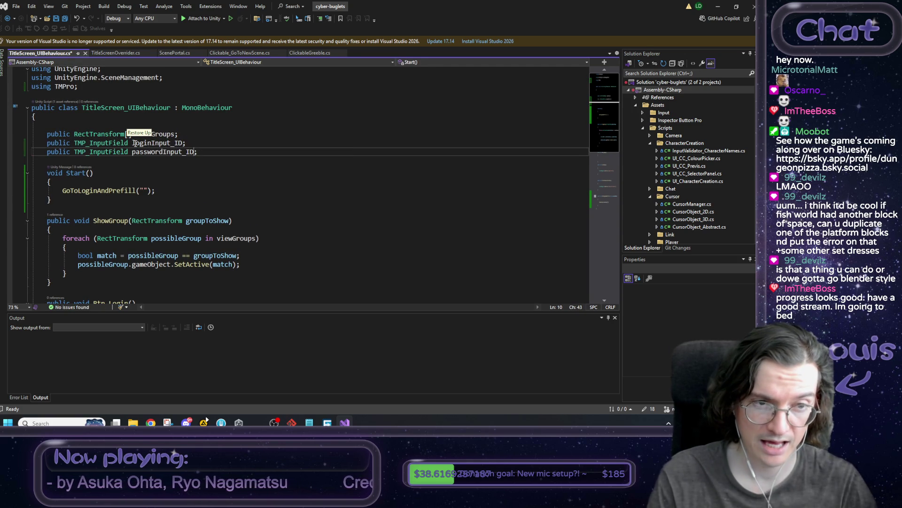
pyautogui.press('BackSpace')
pyautogui.press('BackSpace')
pyautogui.write('password')
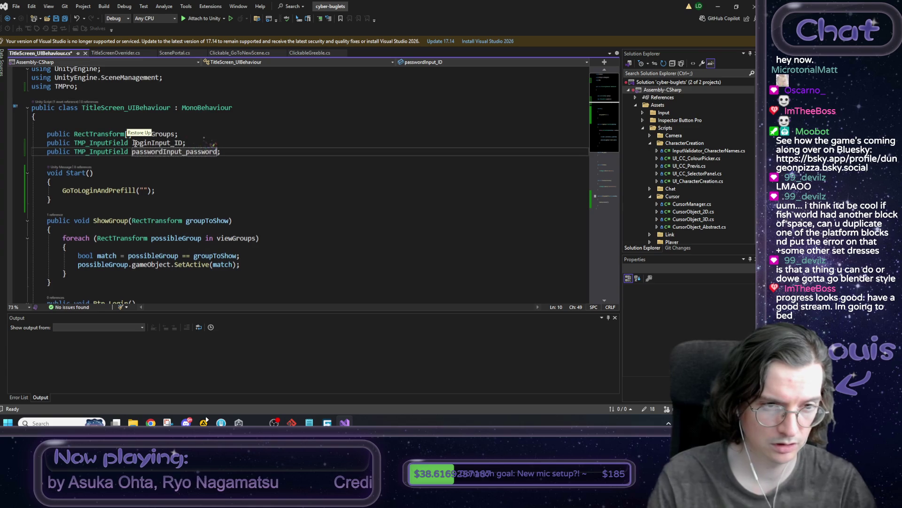
pyautogui.press('Left')
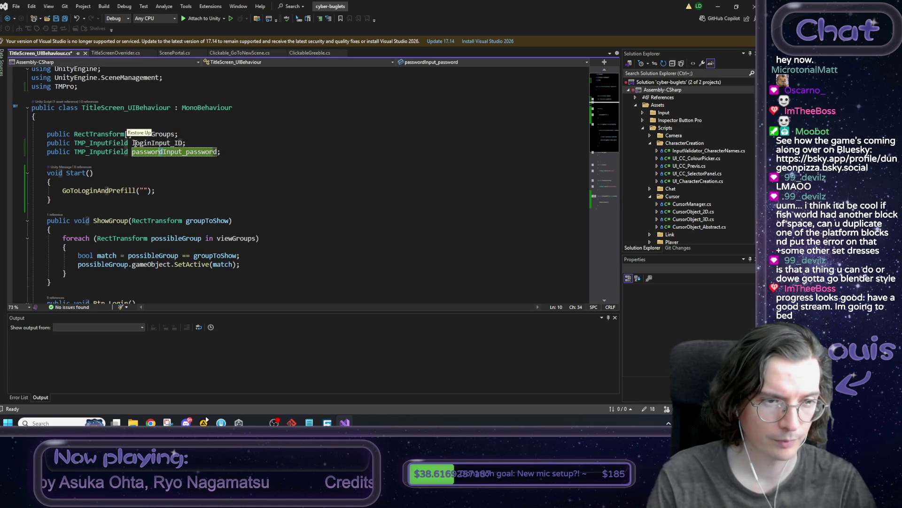
pyautogui.press('Delete')
pyautogui.press('Delete')
pyautogui.press('Delete')
pyautogui.write('login')
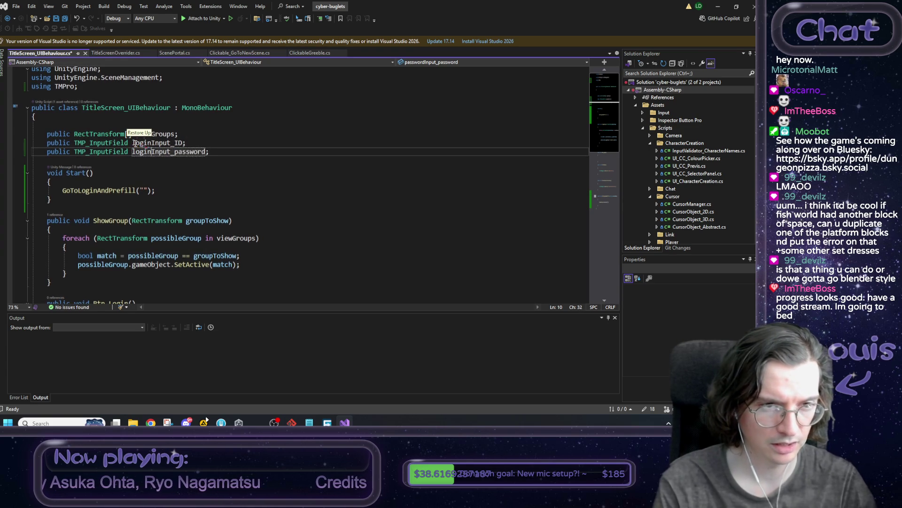
pyautogui.press('End')
pyautogui.hotkey('ctrl', 's')
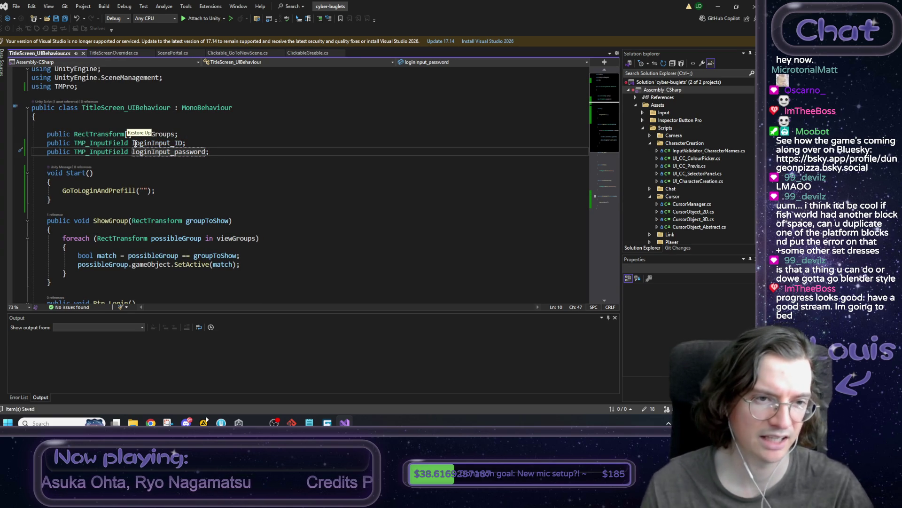
# Fill the empty prefill string passed in Start with 'bum'
pyautogui.scroll(-1, 257, 155)
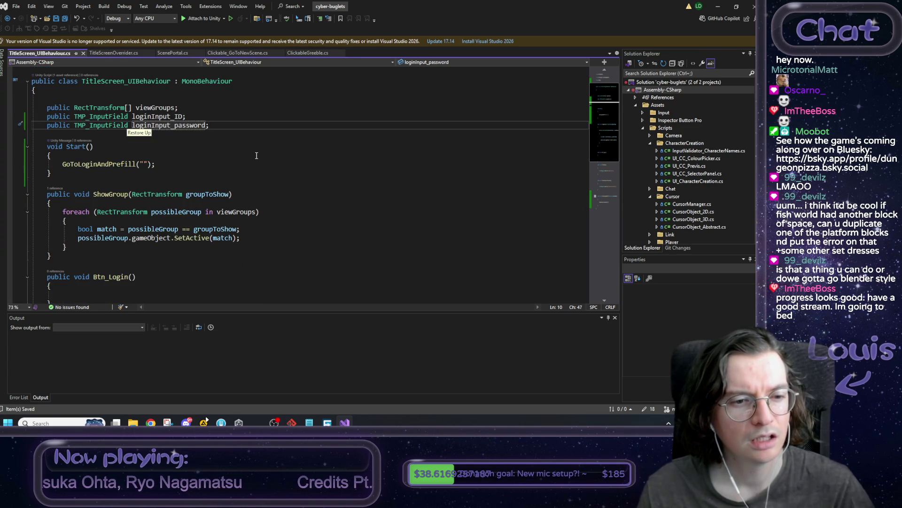
pyautogui.doubleClick(163, 117)
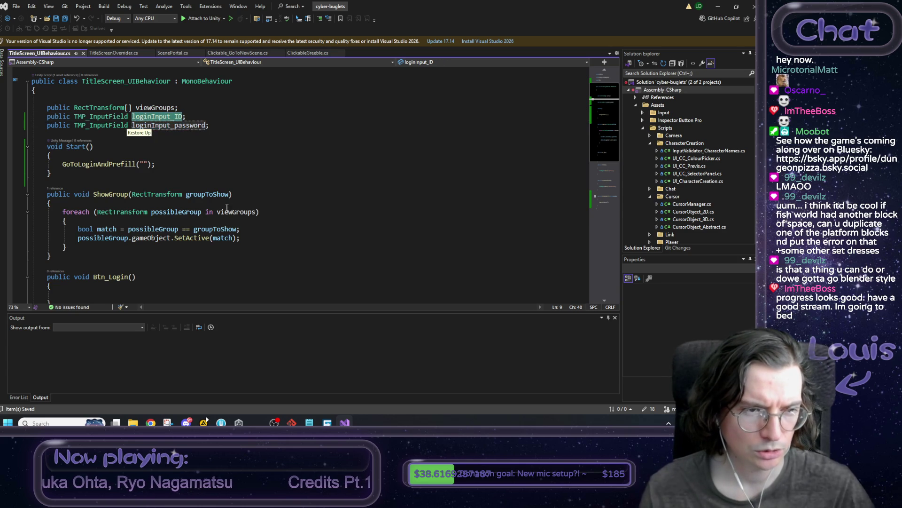
pyautogui.scroll(-4, 215, 209)
pyautogui.click(146, 164)
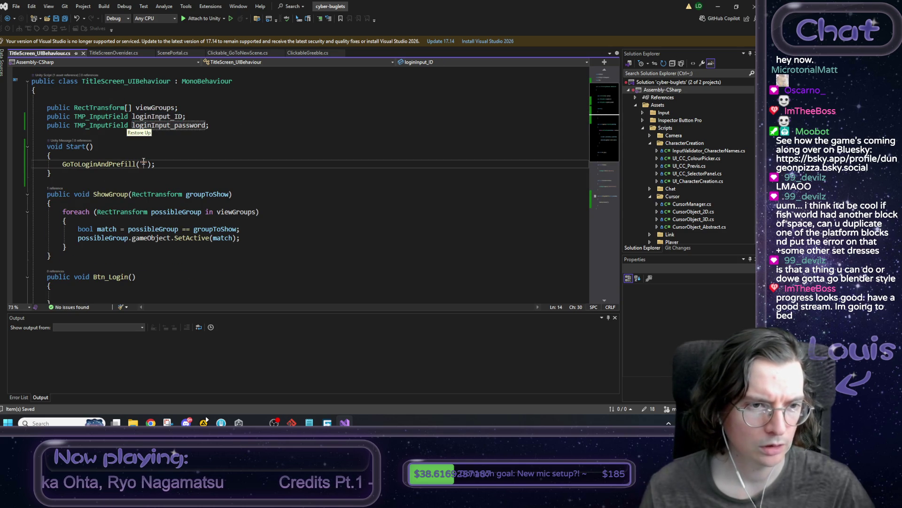
pyautogui.write('p')
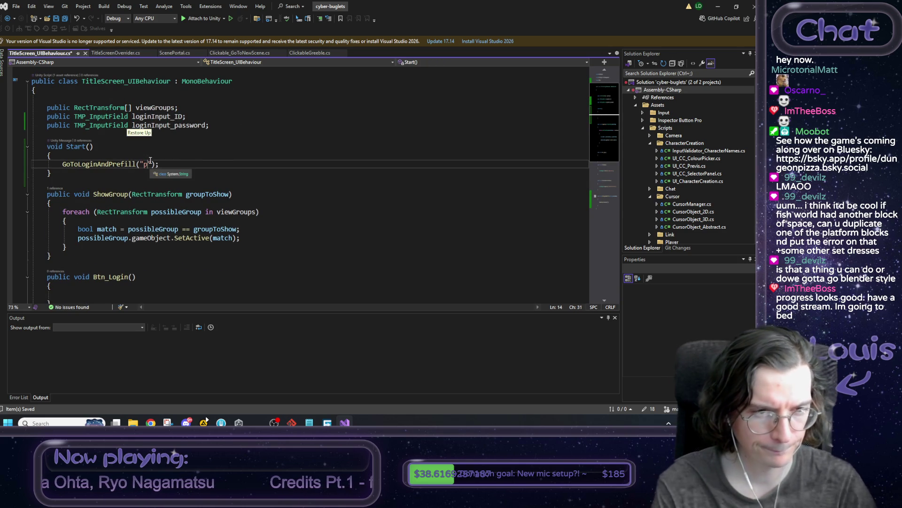
pyautogui.press('BackSpace')
pyautogui.write('bom')
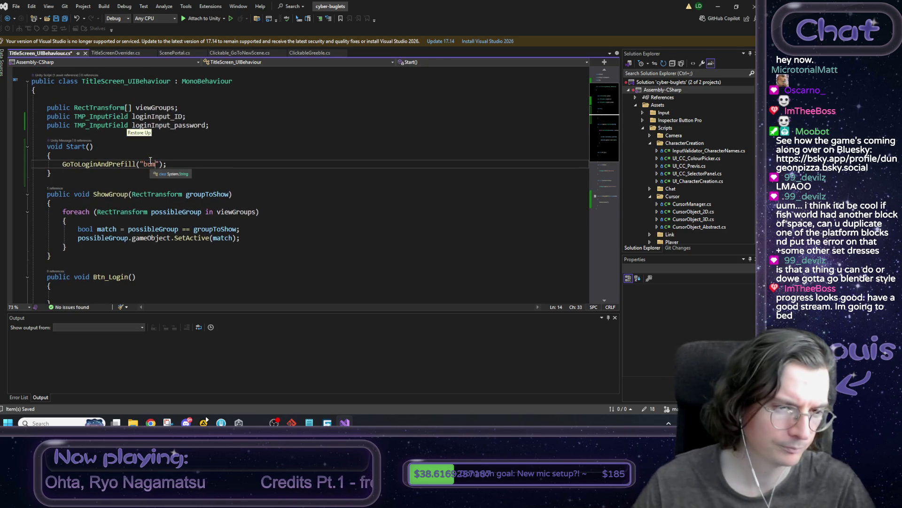
# Add loginInput_ID.text = accountName; on a new line after the ShowGroup call
pyautogui.scroll(-6, 204, 158)
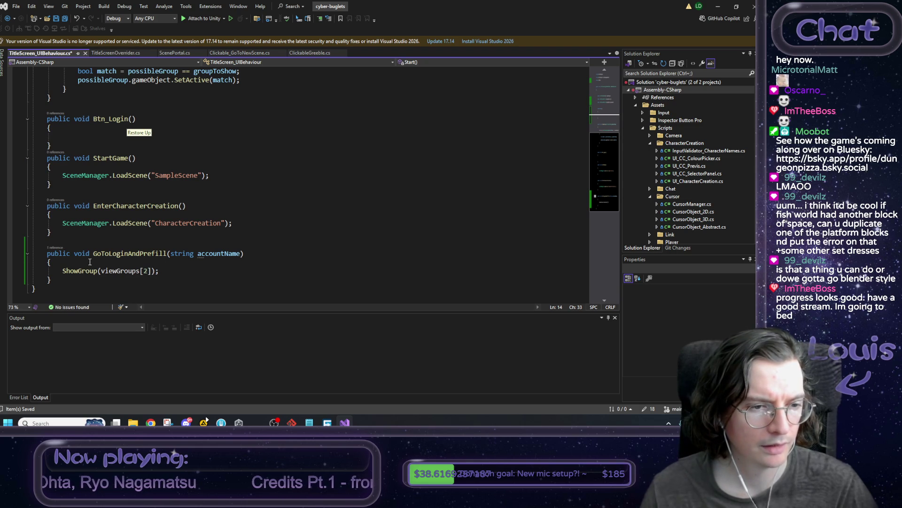
pyautogui.click(160, 270)
pyautogui.press('Return')
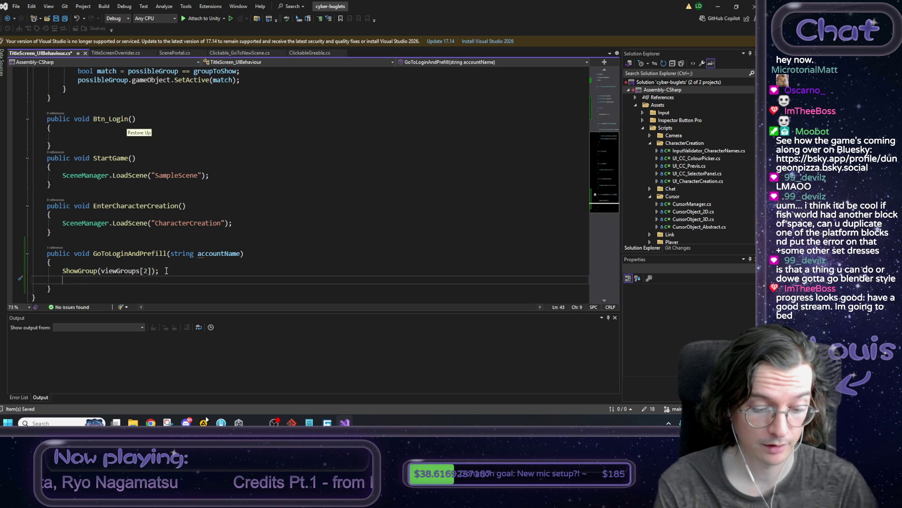
pyautogui.write('log')
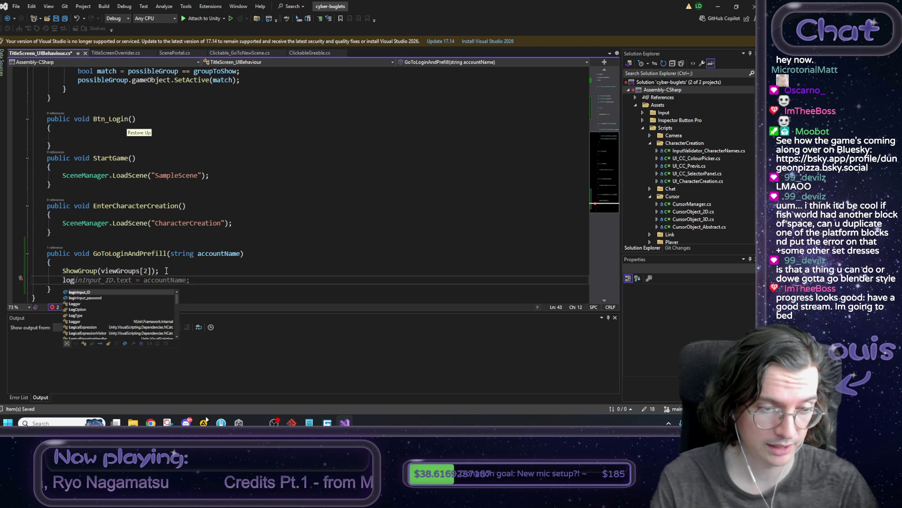
pyautogui.press('Escape')
pyautogui.press('Tab')
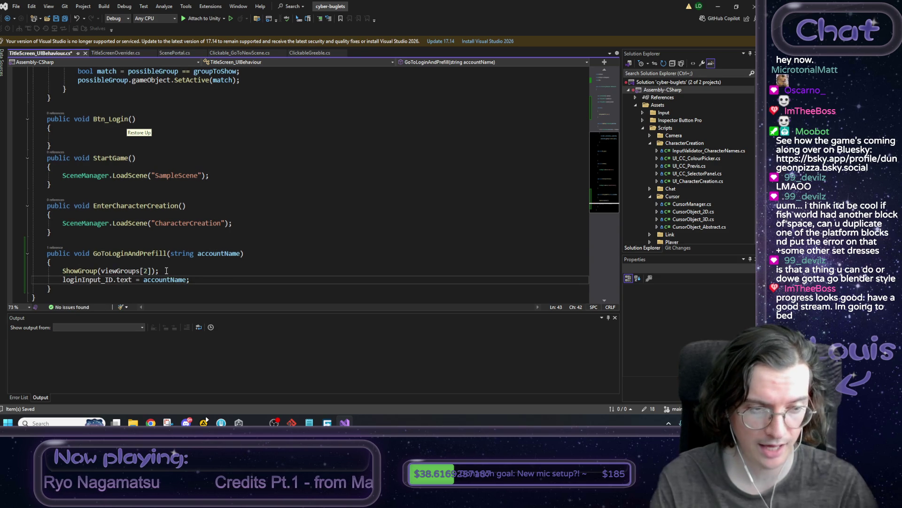
pyautogui.scroll(7, 166, 271)
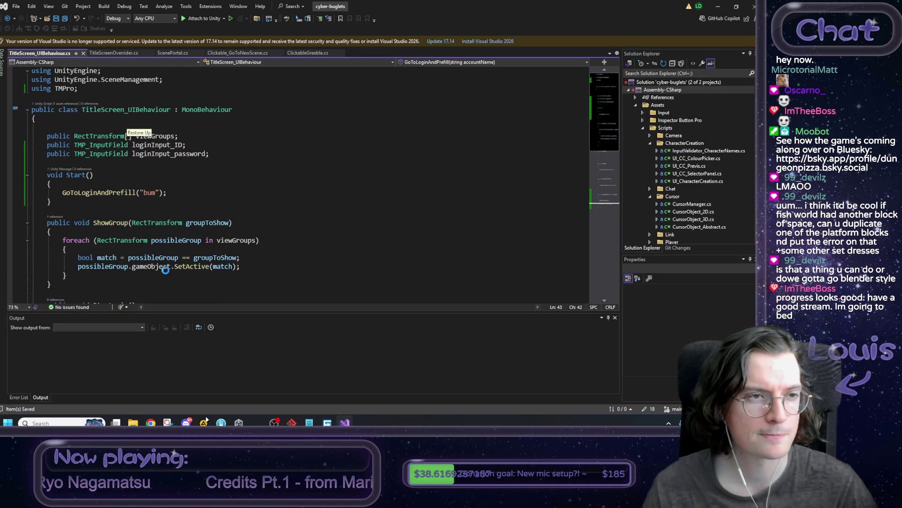
# On the Canvas, assign the two InputField (TMP) objects to Login Input_ID and Login Input_password
pyautogui.click(717, 7)
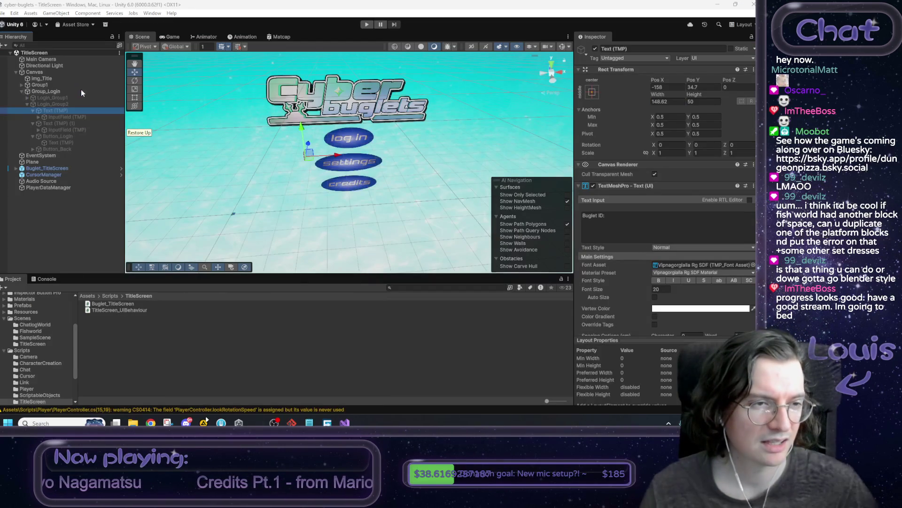
pyautogui.click(45, 79)
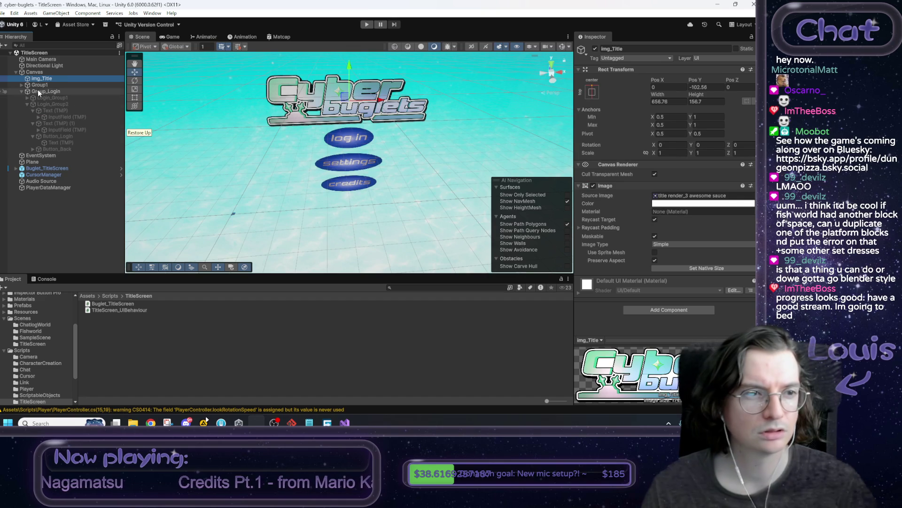
pyautogui.click(35, 72)
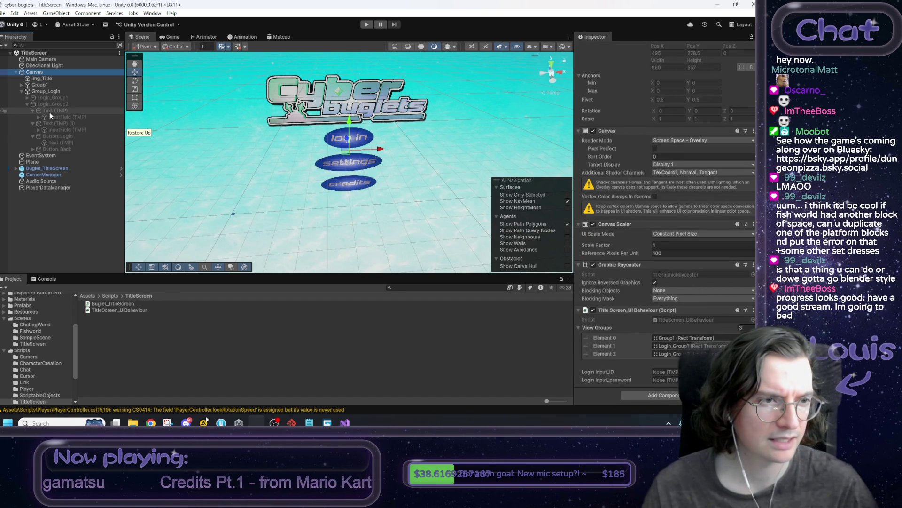
pyautogui.moveTo(50, 111)
pyautogui.mouseDown()
pyautogui.moveTo(198, 160)
pyautogui.moveTo(659, 370)
pyautogui.mouseUp()
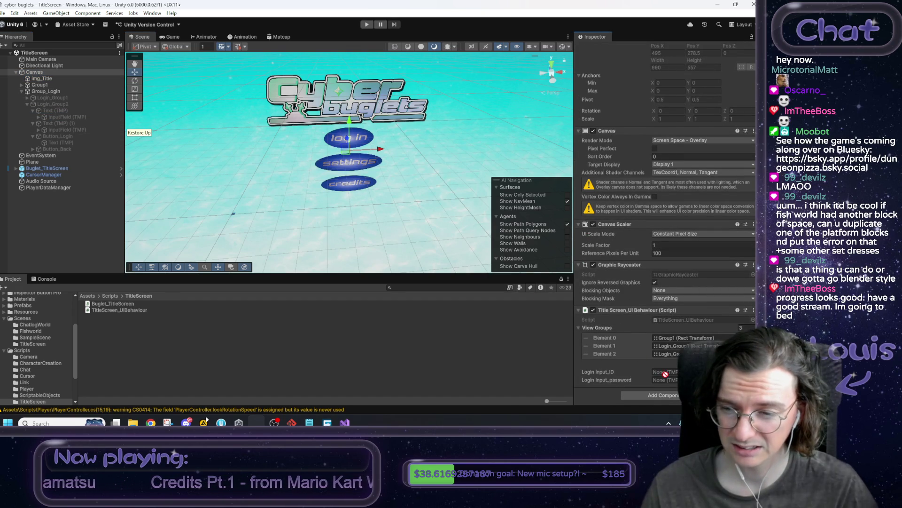
pyautogui.moveTo(66, 114)
pyautogui.mouseDown()
pyautogui.moveTo(618, 330)
pyautogui.moveTo(663, 371)
pyautogui.mouseUp()
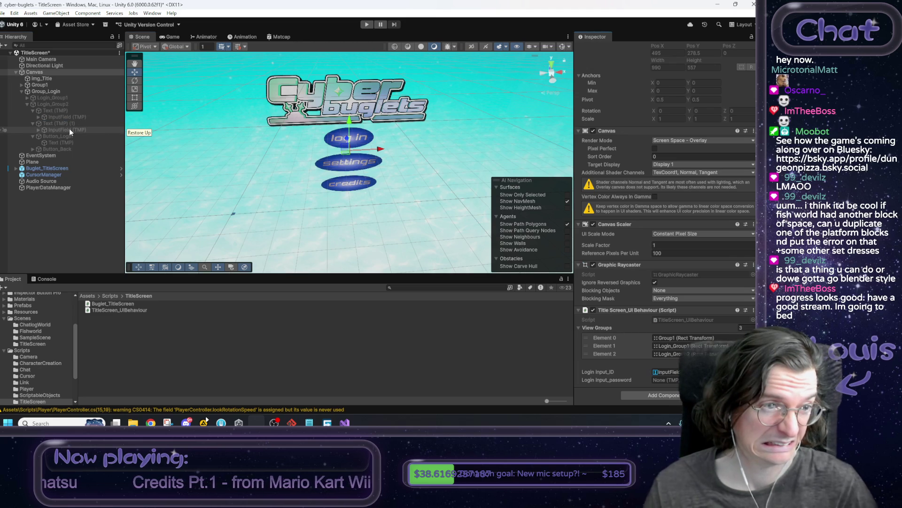
pyautogui.moveTo(69, 128); pyautogui.dragTo(665, 380)
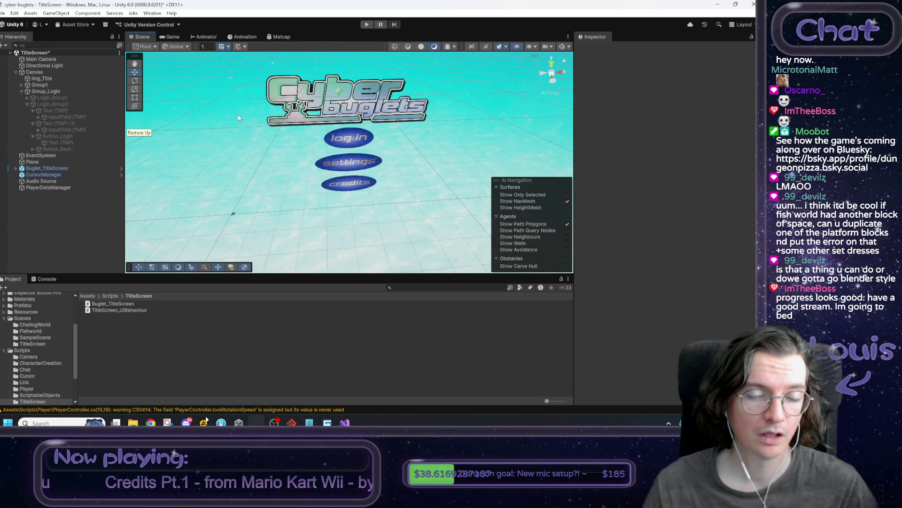
pyautogui.click(367, 24)
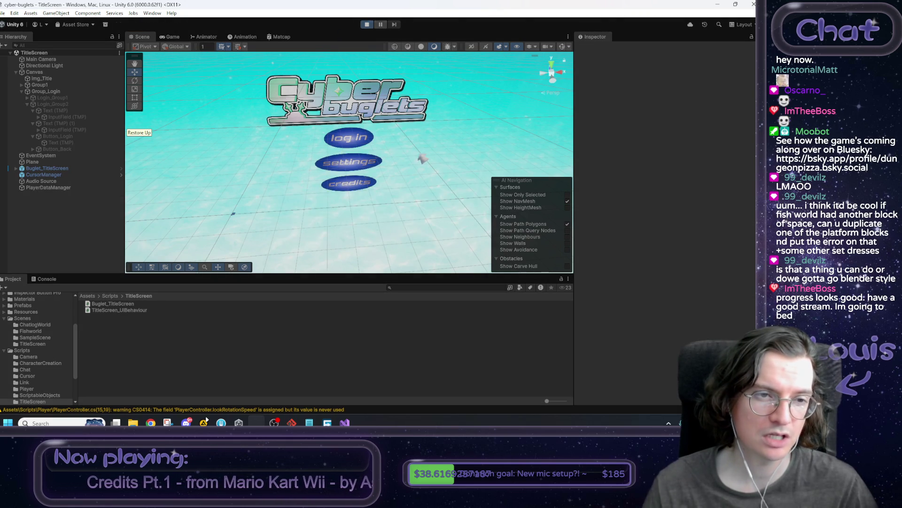
pyautogui.click(342, 170)
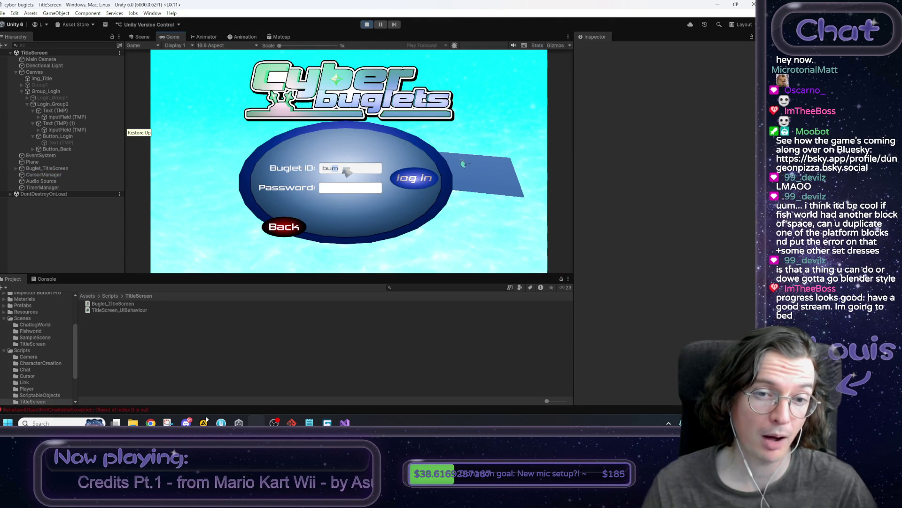
pyautogui.click(347, 193)
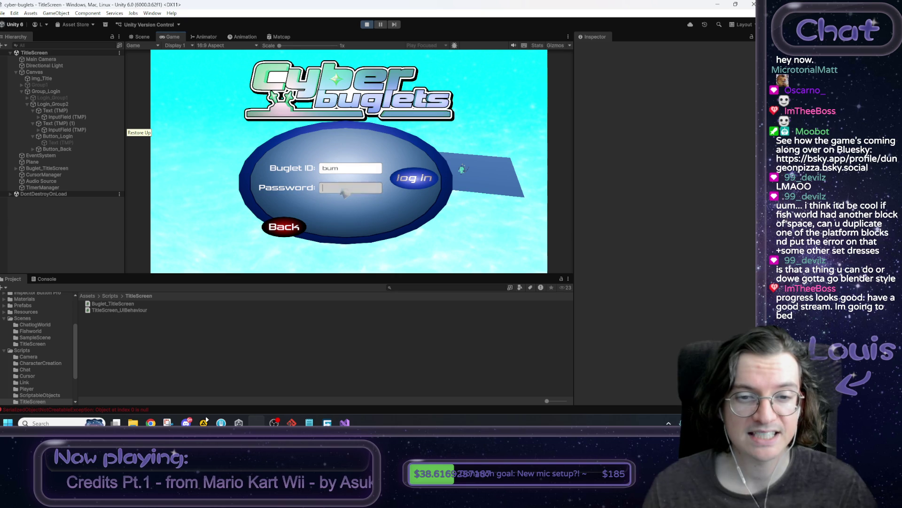
pyautogui.click(368, 25)
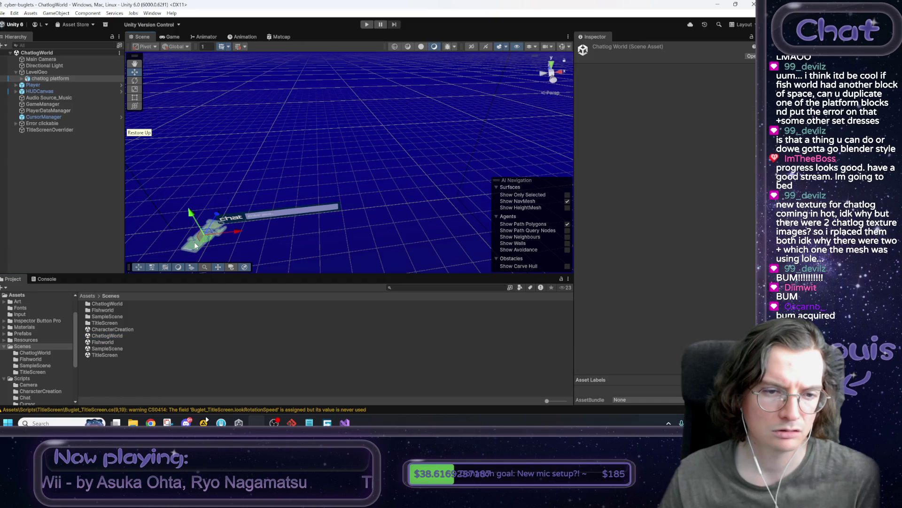
# Expand the chatlog platform and inspect its mesh and glitch bit pieces, ending on chatlog
pyautogui.moveTo(384, 220); pyautogui.dragTo(363, 224)
pyautogui.scroll(5, 363, 224)
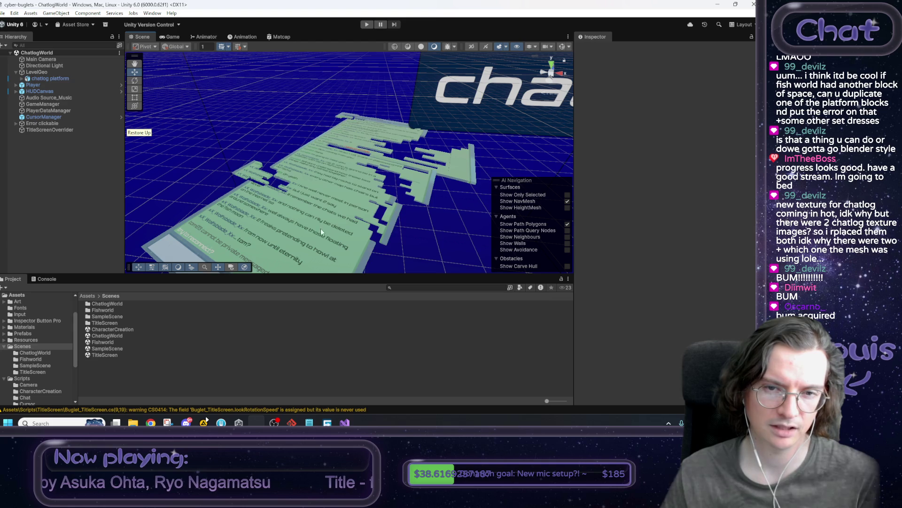
pyautogui.click(22, 78)
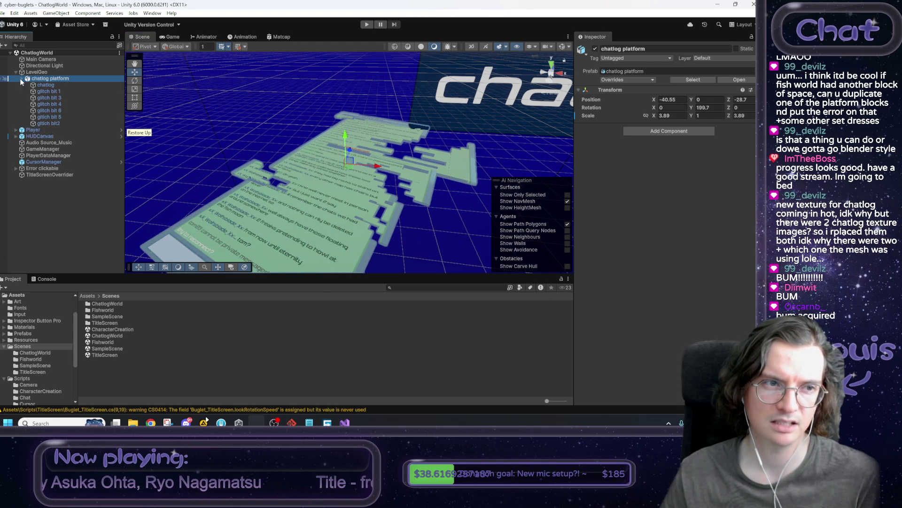
pyautogui.click(45, 85)
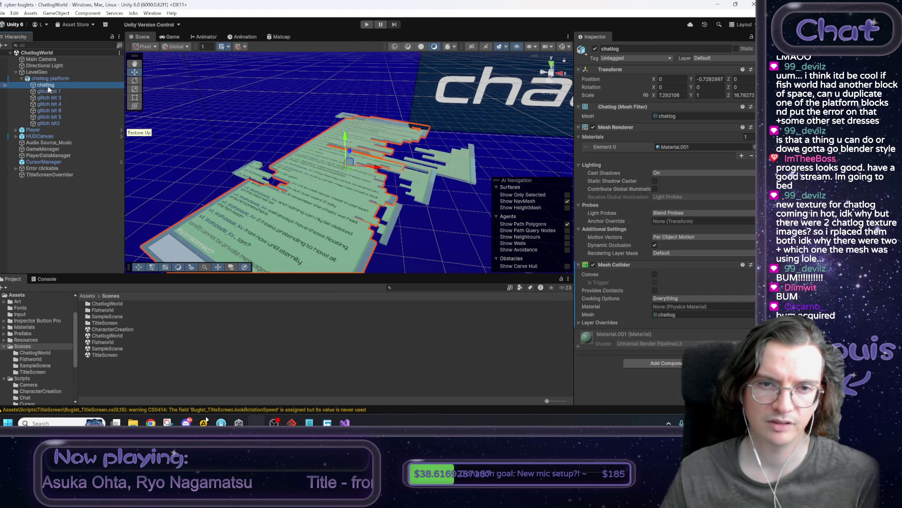
pyautogui.click(49, 92)
pyautogui.click(51, 99)
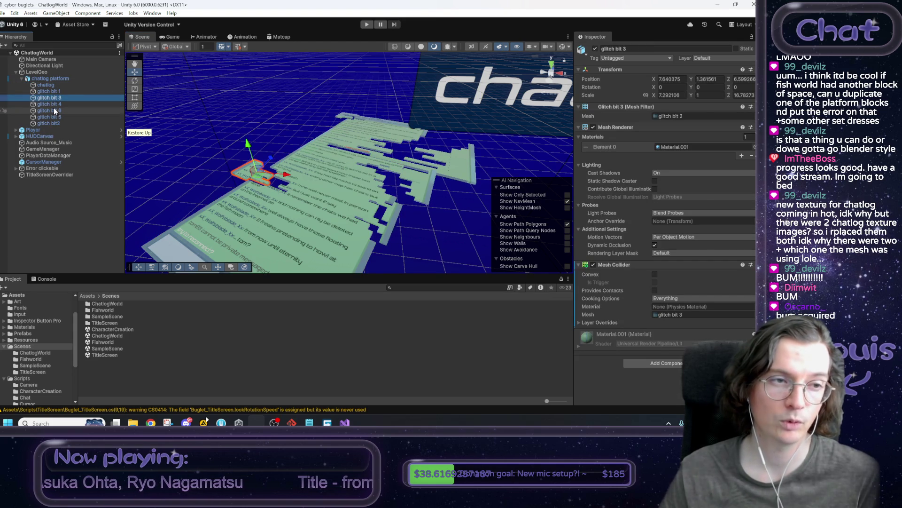
pyautogui.click(54, 105)
pyautogui.click(52, 110)
pyautogui.click(51, 118)
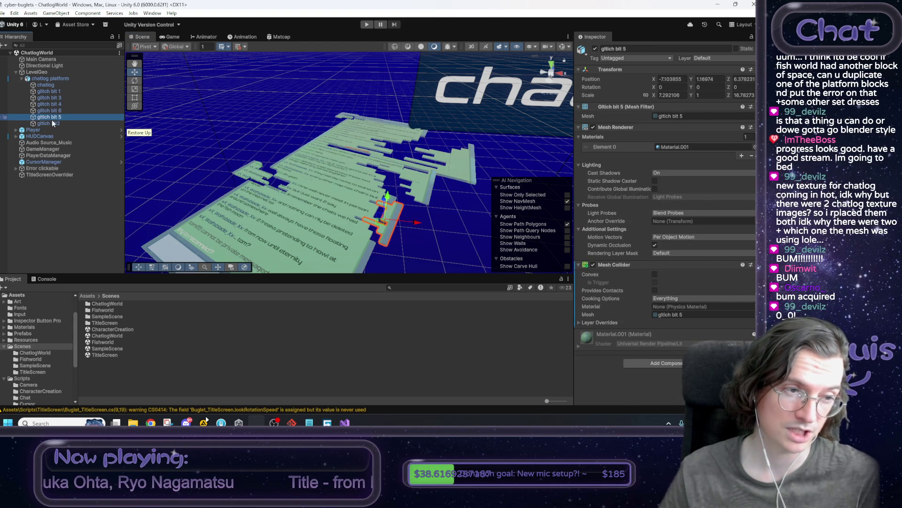
pyautogui.click(51, 123)
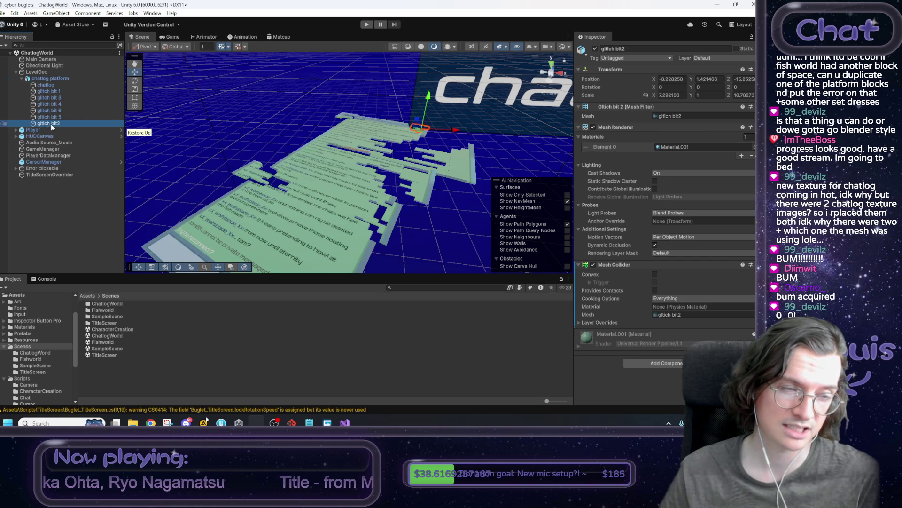
pyautogui.click(50, 86)
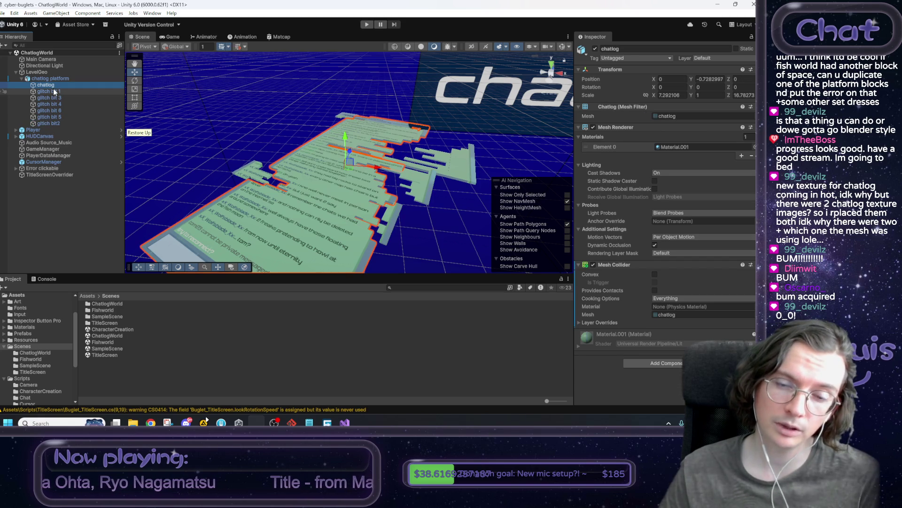
pyautogui.keyDown('shift'); pyautogui.click(58, 124); pyautogui.keyUp('shift')
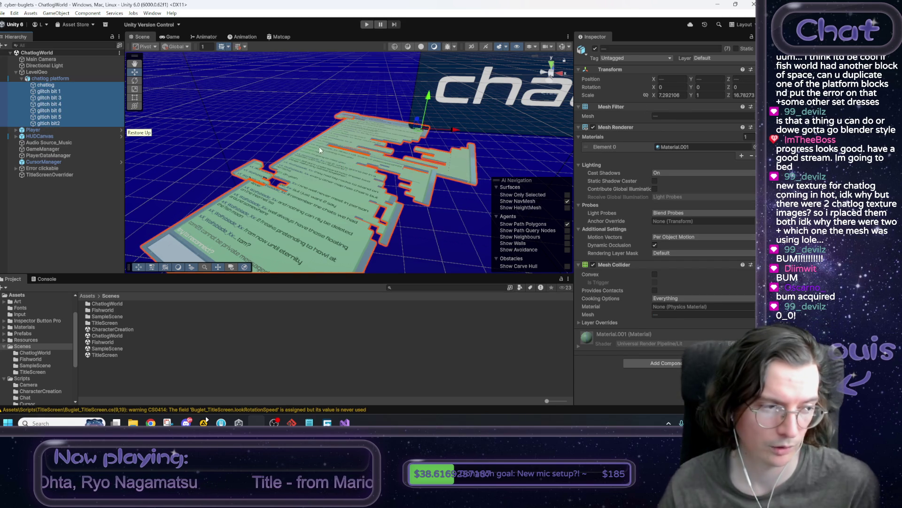
pyautogui.click(55, 86)
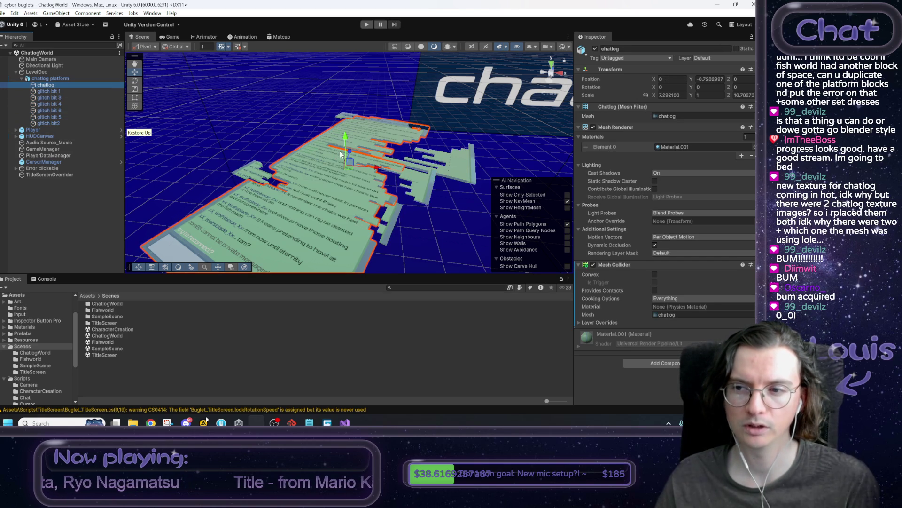
# Locate the chatlog's Material.001 in the project assets and view its settings
pyautogui.click(678, 147)
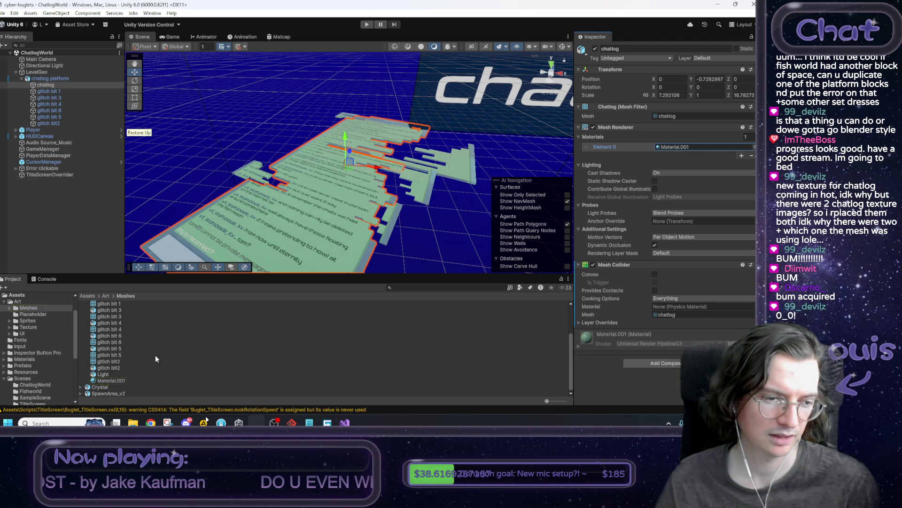
pyautogui.scroll(3, 140, 380)
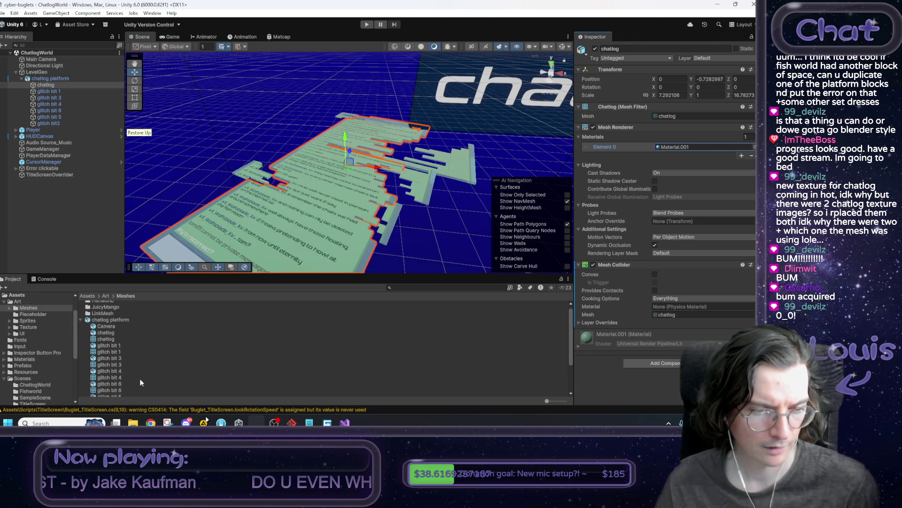
pyautogui.scroll(-3, 126, 335)
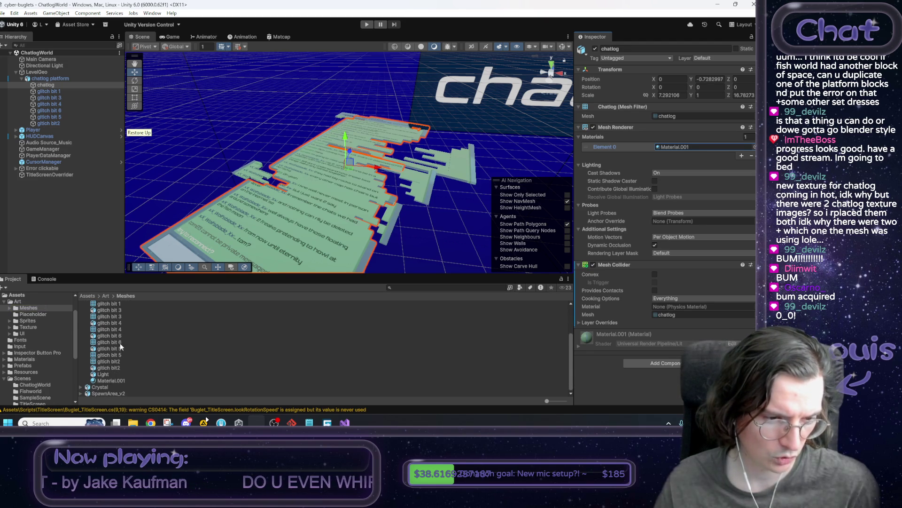
pyautogui.click(109, 380)
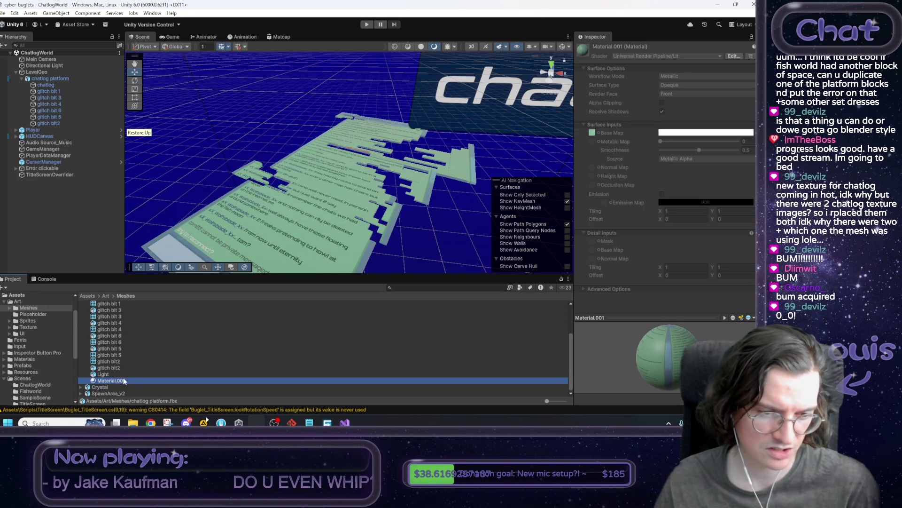
pyautogui.scroll(3, 127, 372)
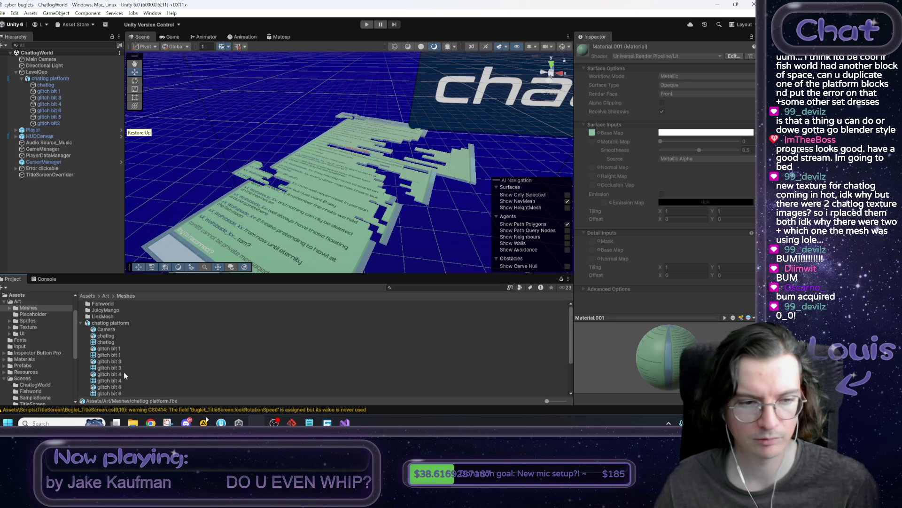
pyautogui.click(108, 341)
pyautogui.click(109, 336)
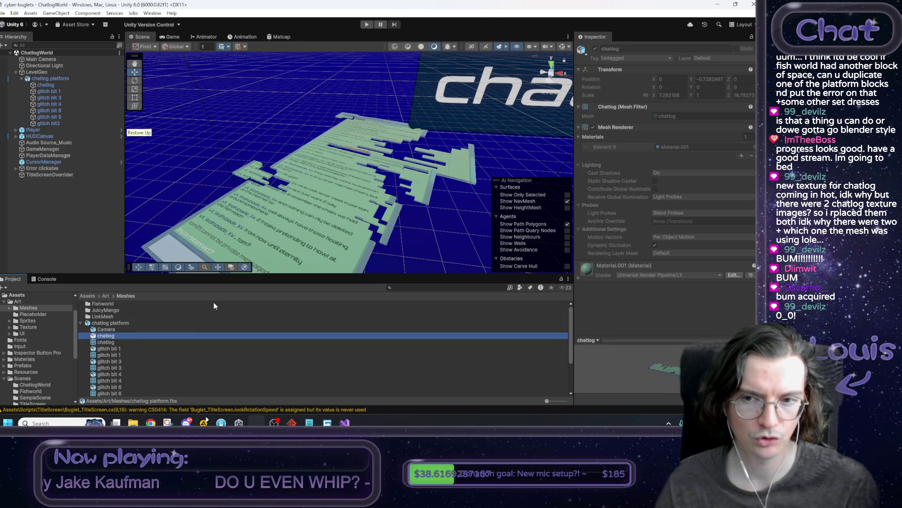
pyautogui.scroll(-3, 188, 334)
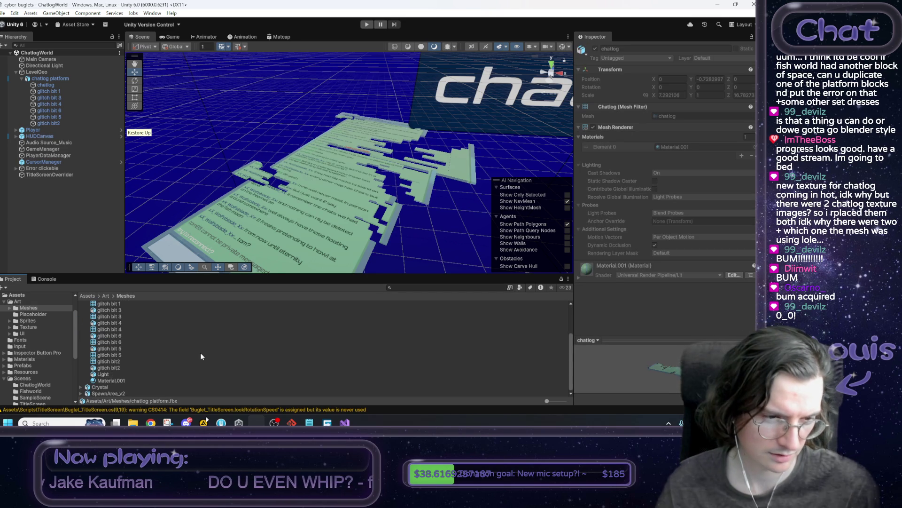
pyautogui.click(113, 381)
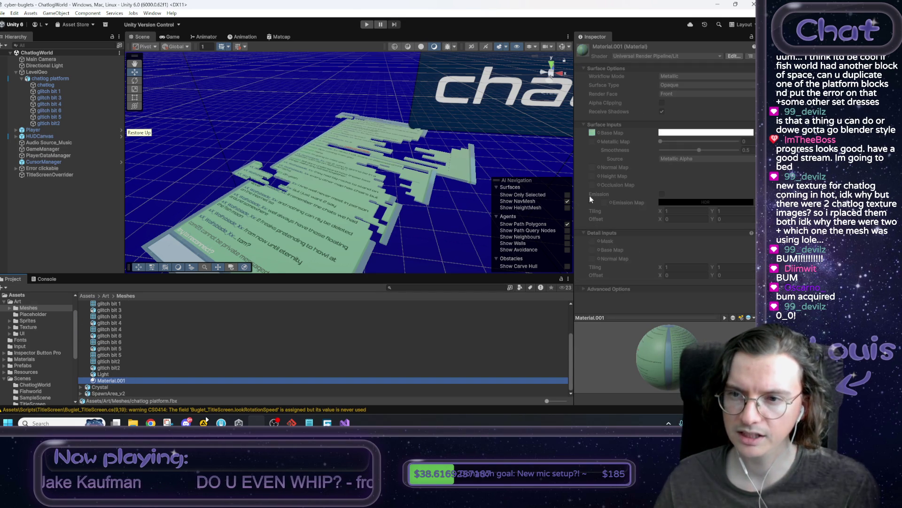
# Compare the Chatlog and Chatlog 1 textures and confirm Material.001's Base Map is Chatlog 1
pyautogui.click(593, 133)
pyautogui.click(111, 317)
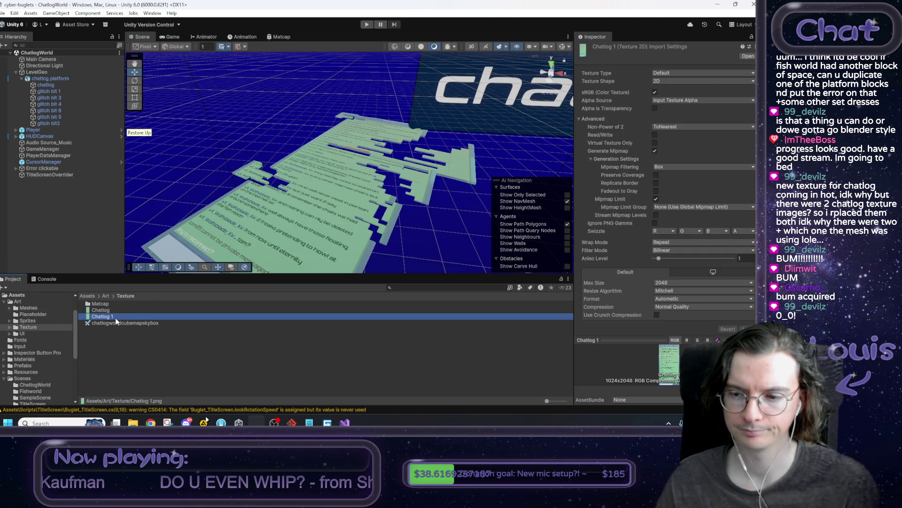
pyautogui.click(105, 311)
pyautogui.click(106, 316)
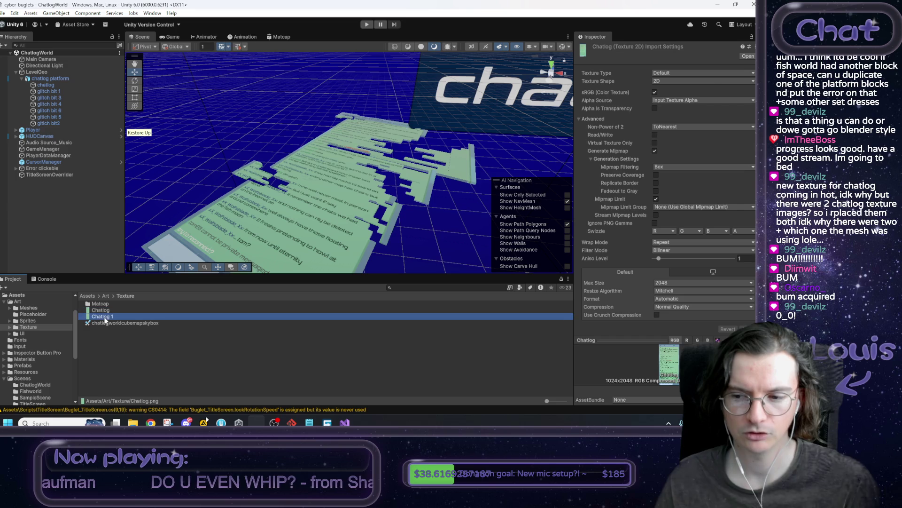
pyautogui.click(104, 311)
pyautogui.click(105, 317)
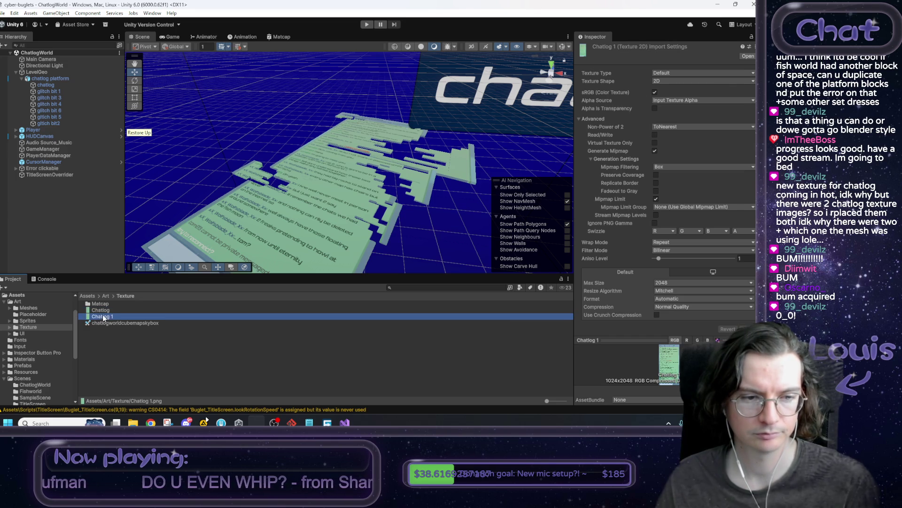
pyautogui.click(46, 85)
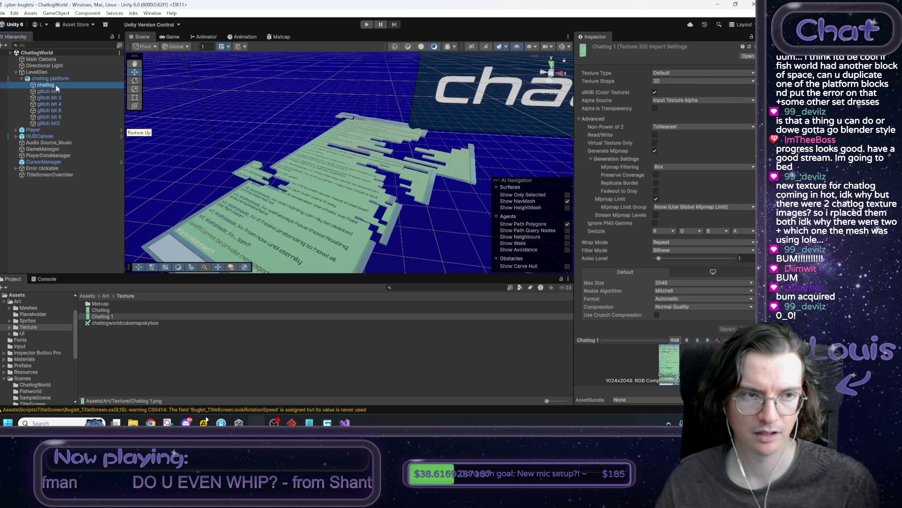
pyautogui.click(670, 147)
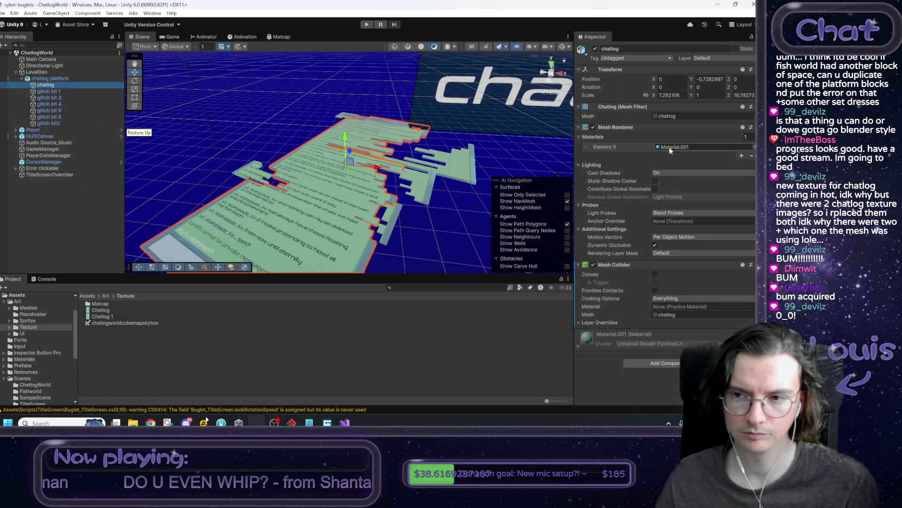
pyautogui.click(112, 380)
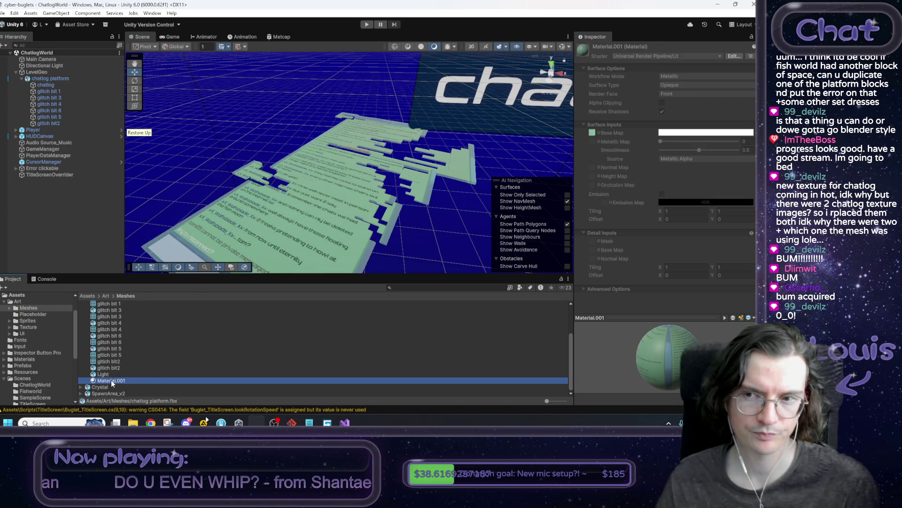
pyautogui.click(593, 133)
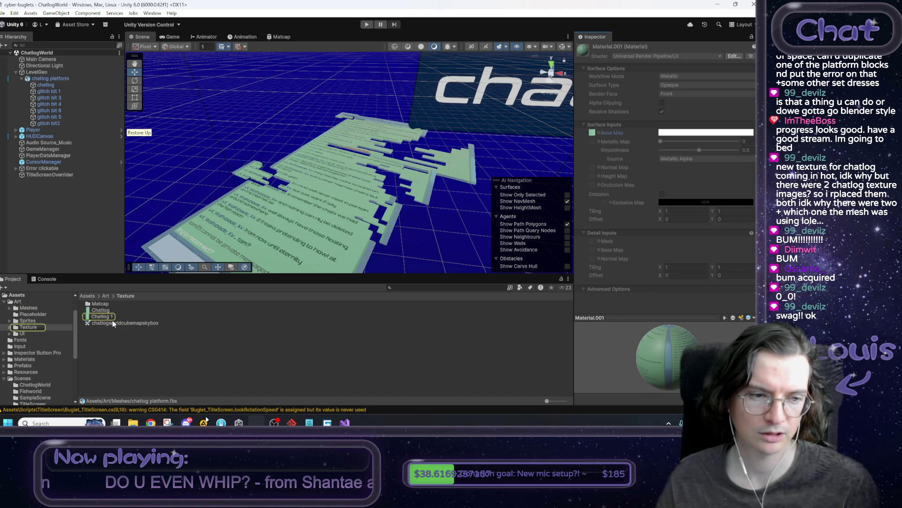
pyautogui.click(111, 318)
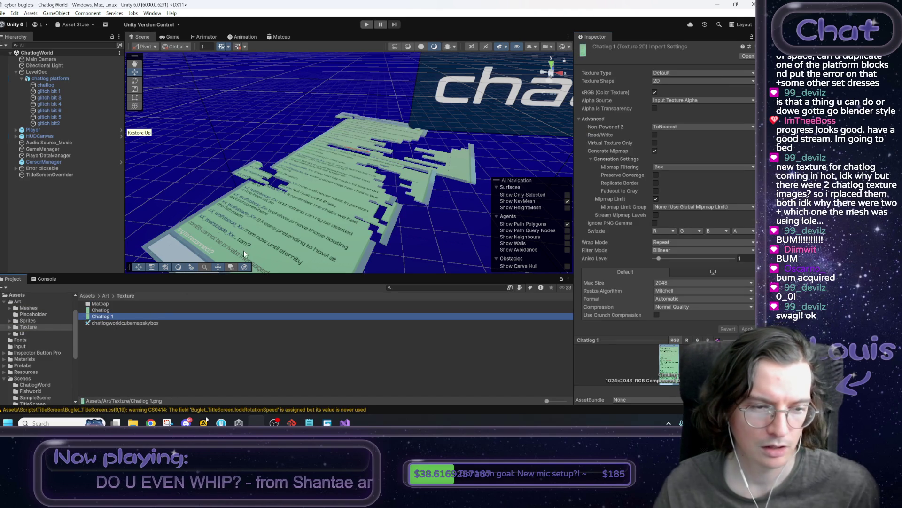
# Clear the selection and inspect the TitleScreenOverrider object
pyautogui.click(184, 200)
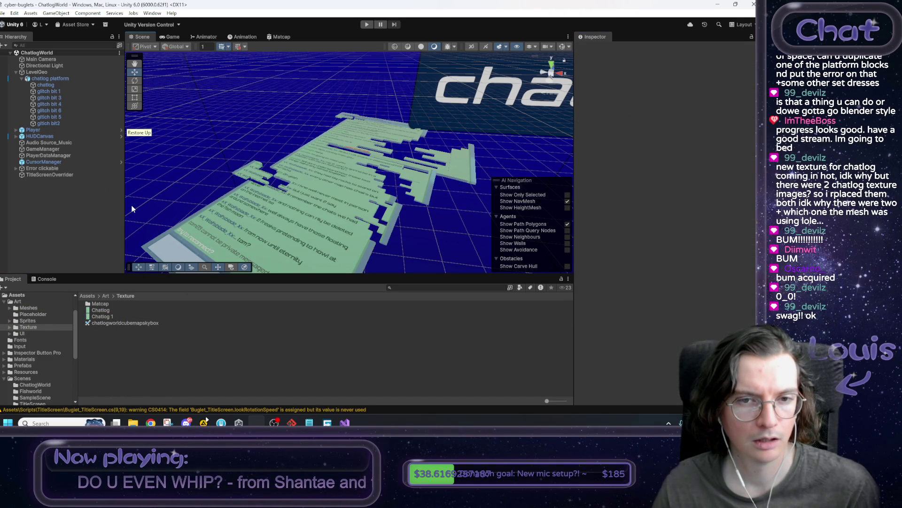
pyautogui.click(71, 174)
pyautogui.click(669, 118)
# Inside the TitleScreen if block, write FindFirstObjectByType<TitleScreen_UIBehaviour>()
pyautogui.click(111, 213)
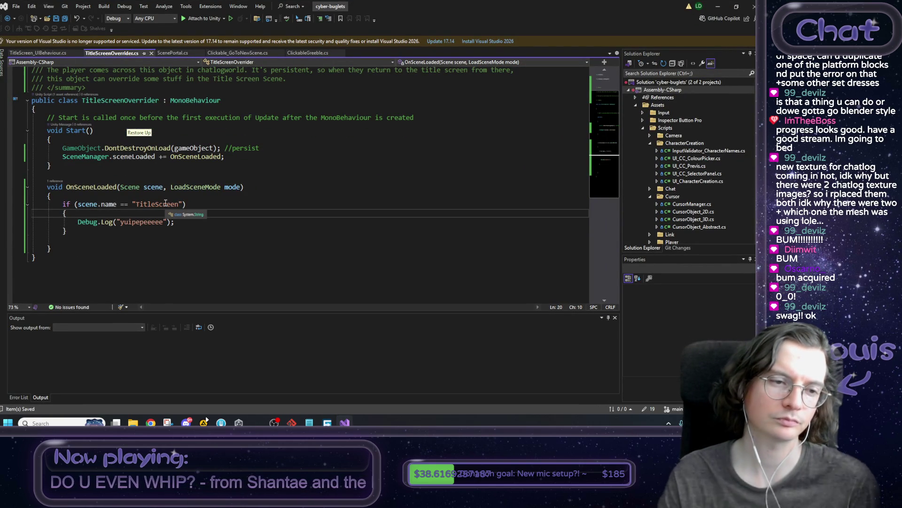
pyautogui.press('Return')
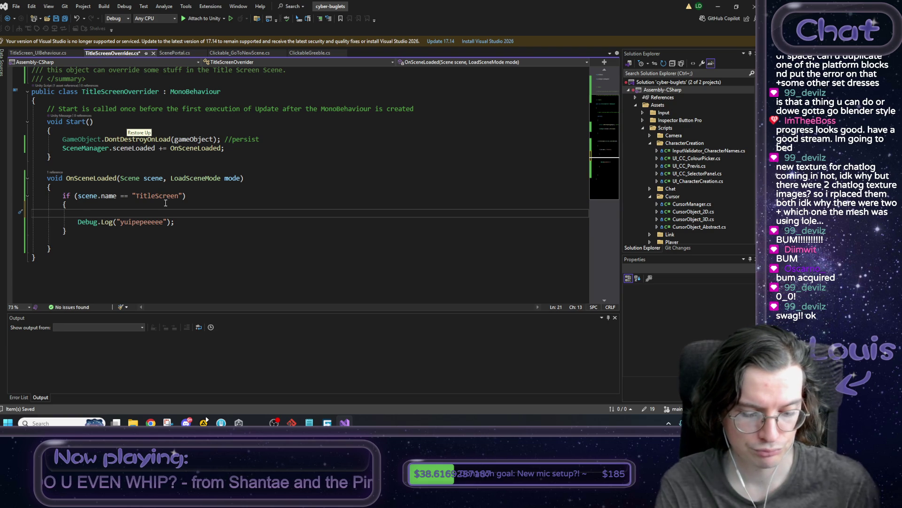
pyautogui.write('Find')
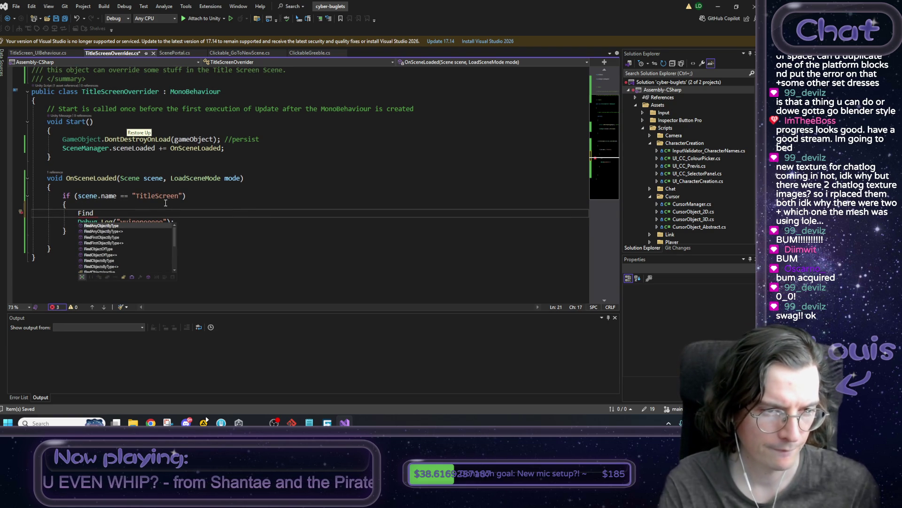
pyautogui.press('Down')
pyautogui.press('Down')
pyautogui.press('Tab')
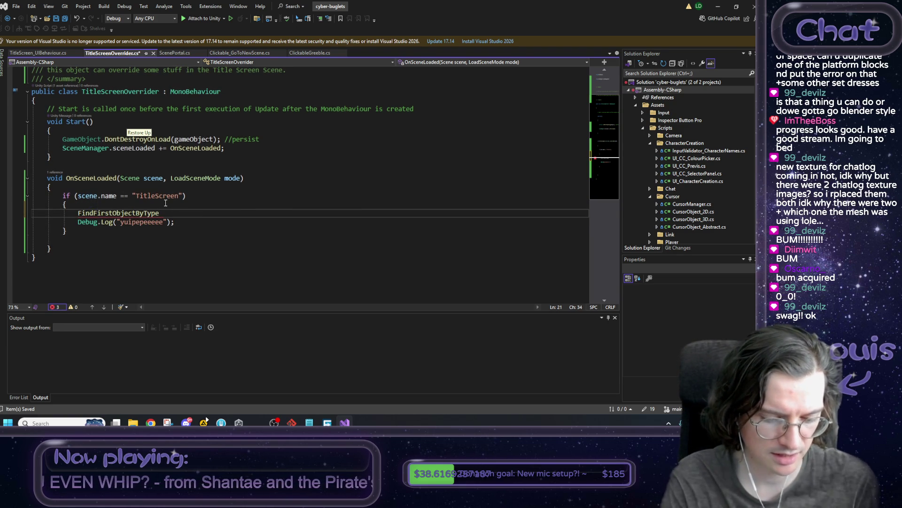
pyautogui.write('<T')
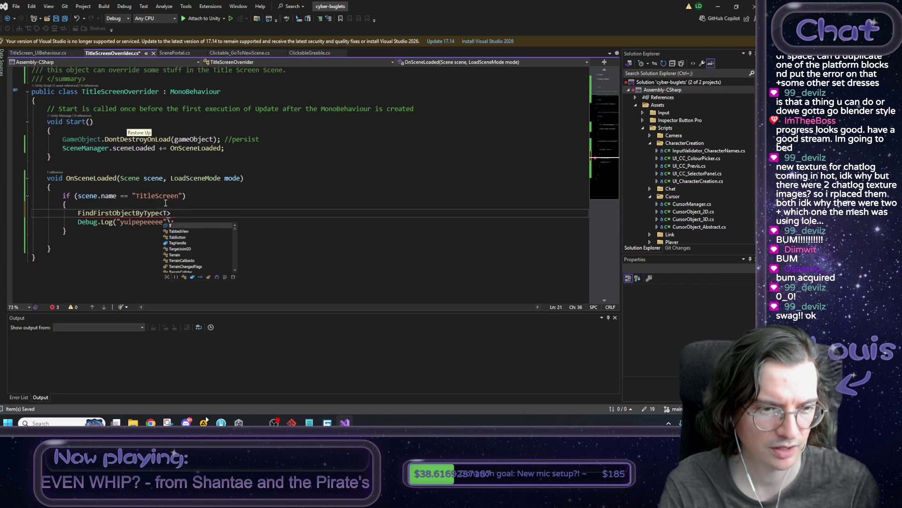
pyautogui.write('itle')
pyautogui.press('Tab')
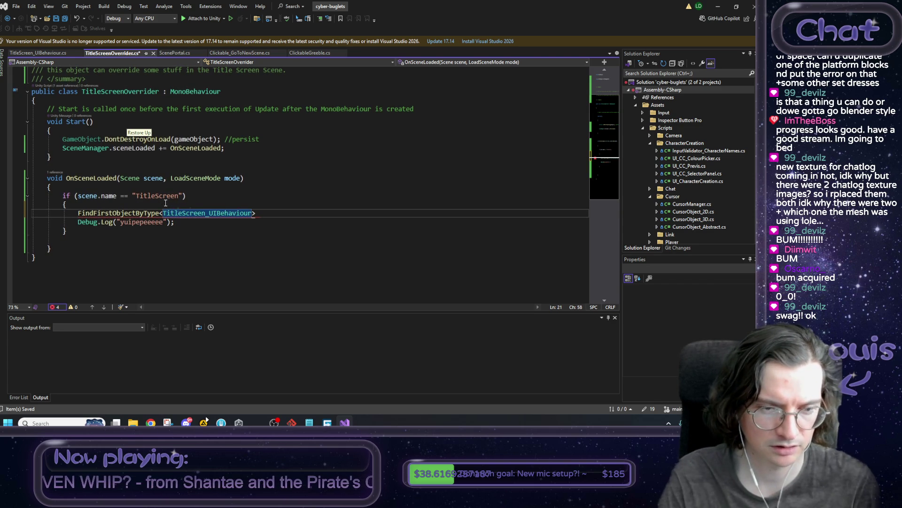
pyautogui.write('()')
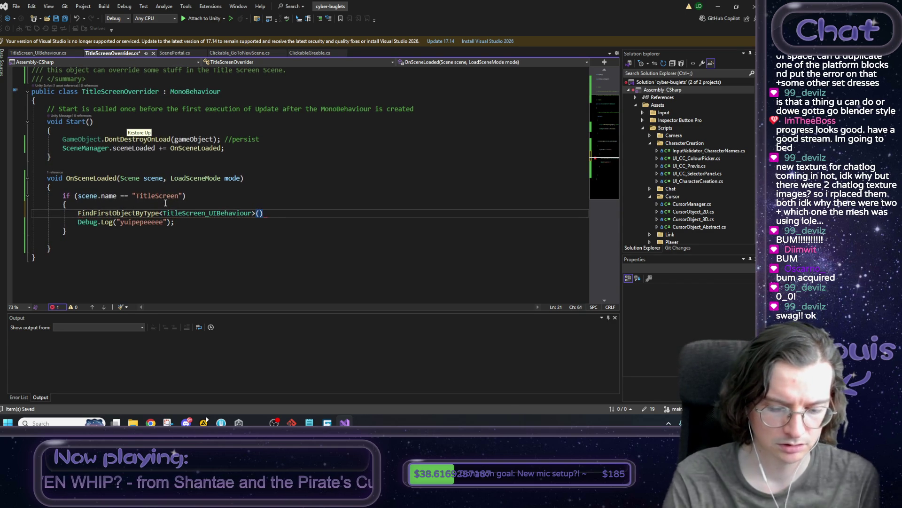
pyautogui.write('.')
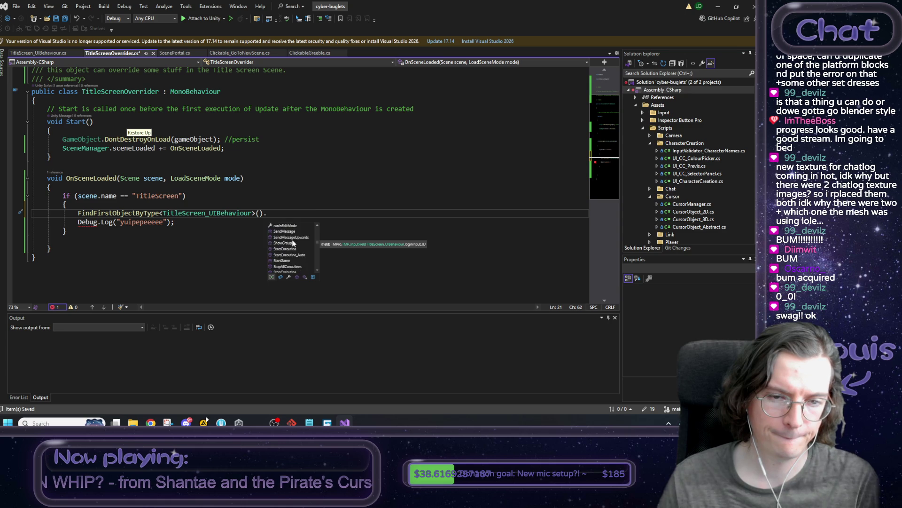
# Move the GoToLoginAndPrefill call from TitleScreen_UIBehaviour's Start() onto the found object
pyautogui.scroll(1, 294, 241)
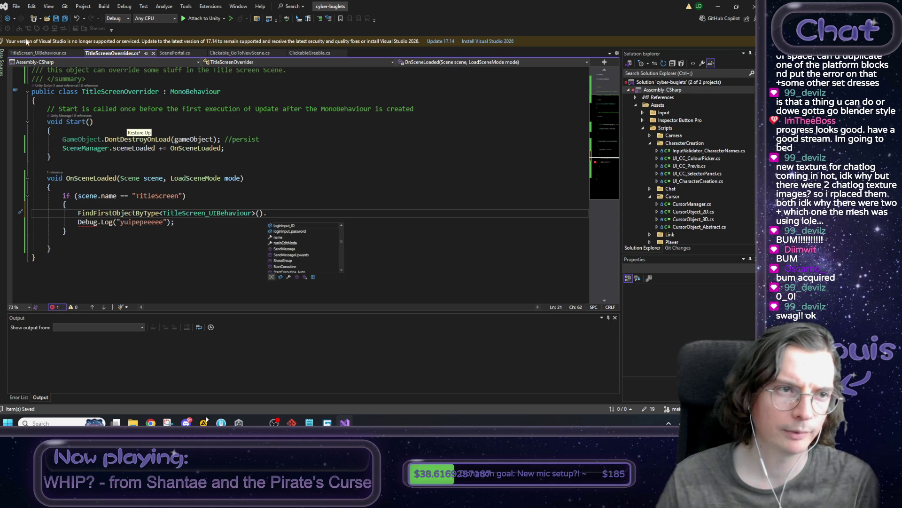
pyautogui.click(38, 52)
pyautogui.moveTo(70, 192); pyautogui.dragTo(174, 193)
pyautogui.hotkey('ctrl', 'c')
pyautogui.press('BackSpace')
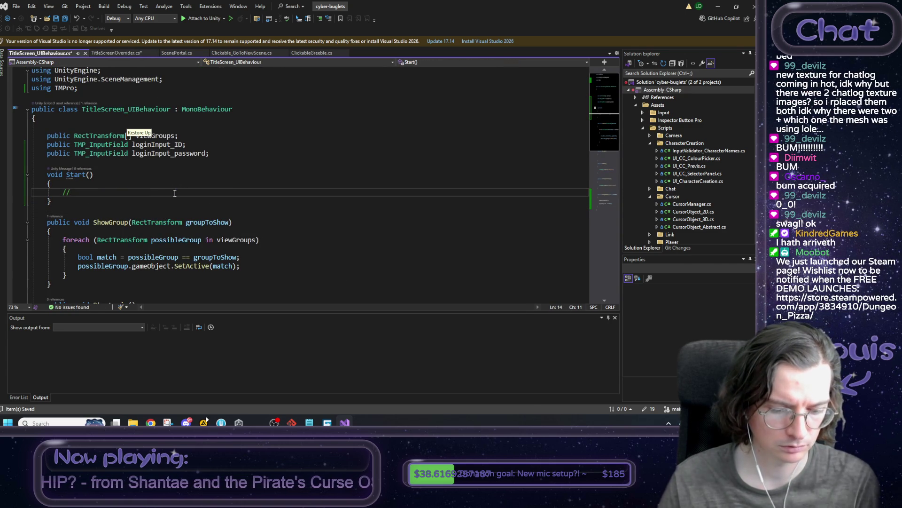
pyautogui.press('BackSpace')
pyautogui.press('BackSpace')
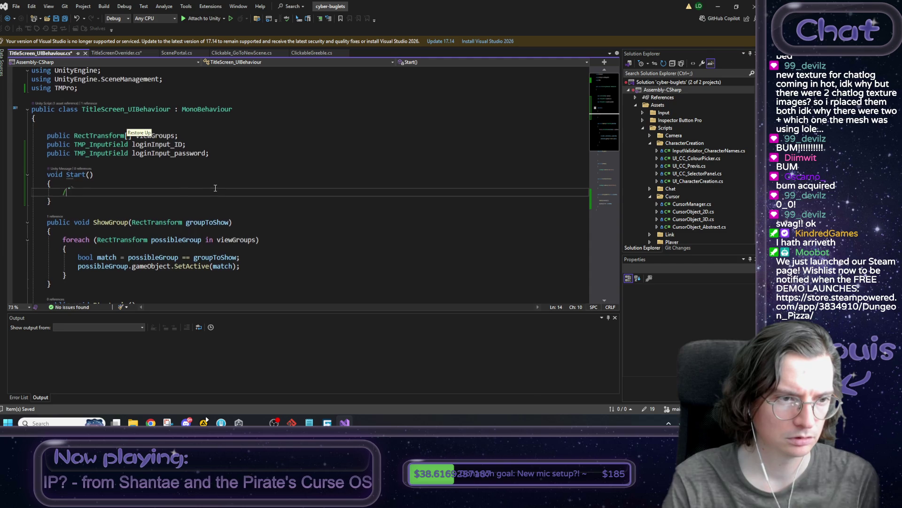
pyautogui.hotkey('ctrl', 's')
pyautogui.hotkey('ctrl', 'Tab')
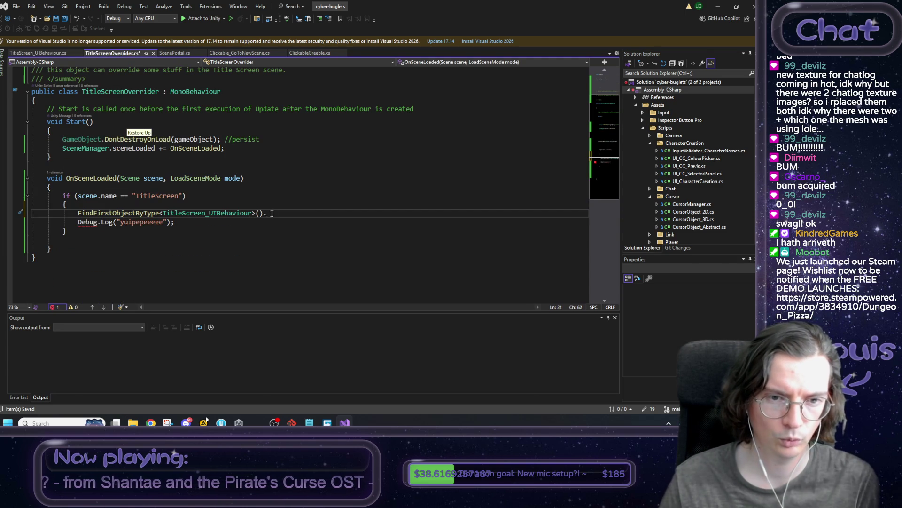
pyautogui.hotkey('ctrl', 'v')
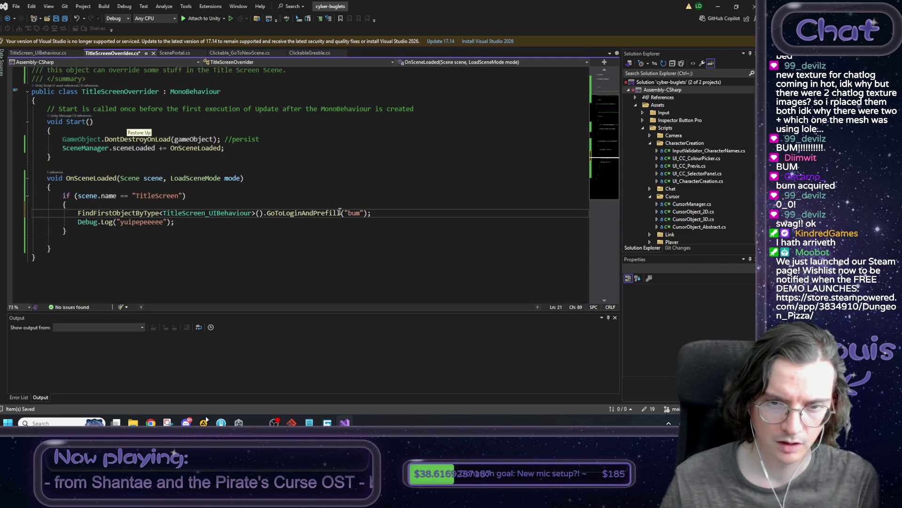
# Replace the 'bum' placeholder with the account username and save
pyautogui.doubleClick(360, 214)
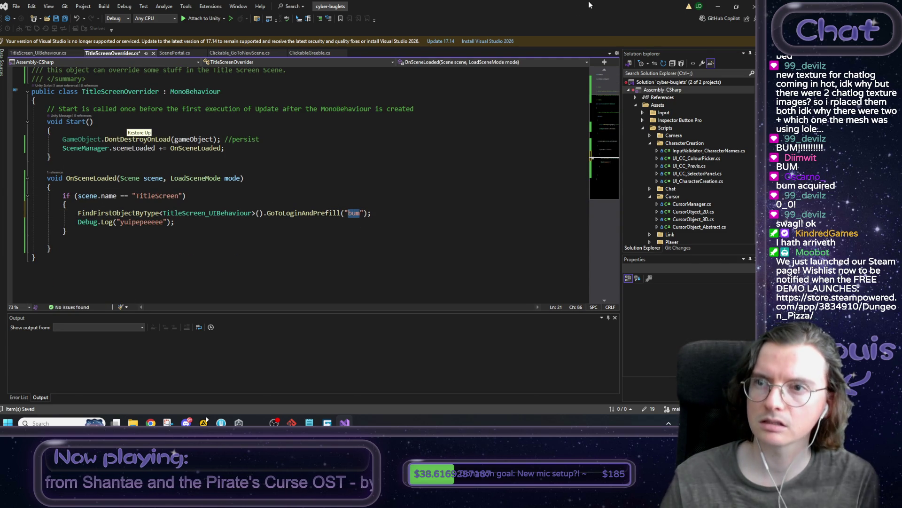
pyautogui.hotkey('alt', 'Tab')
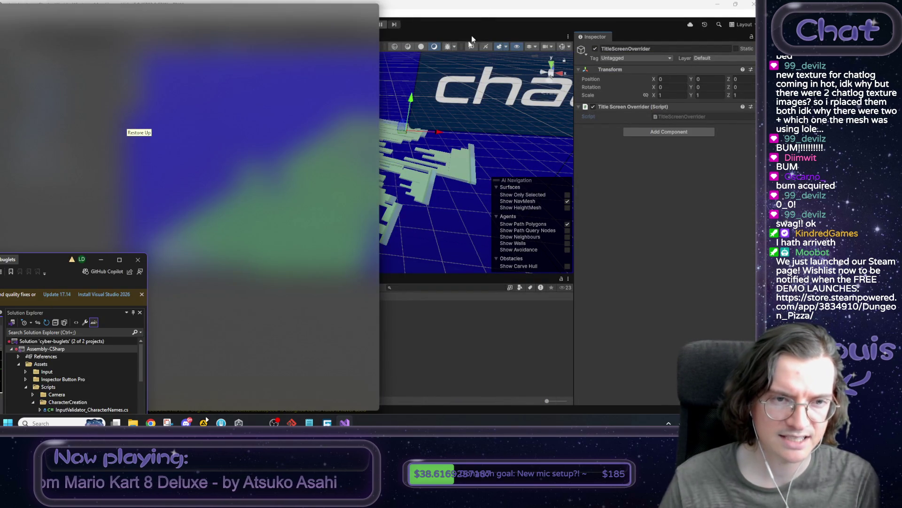
pyautogui.hotkey('alt', 'Tab')
pyautogui.doubleClick(543, 4)
pyautogui.write('xx')
pyautogui.write('_Wolfsb')
pyautogui.write('lade')
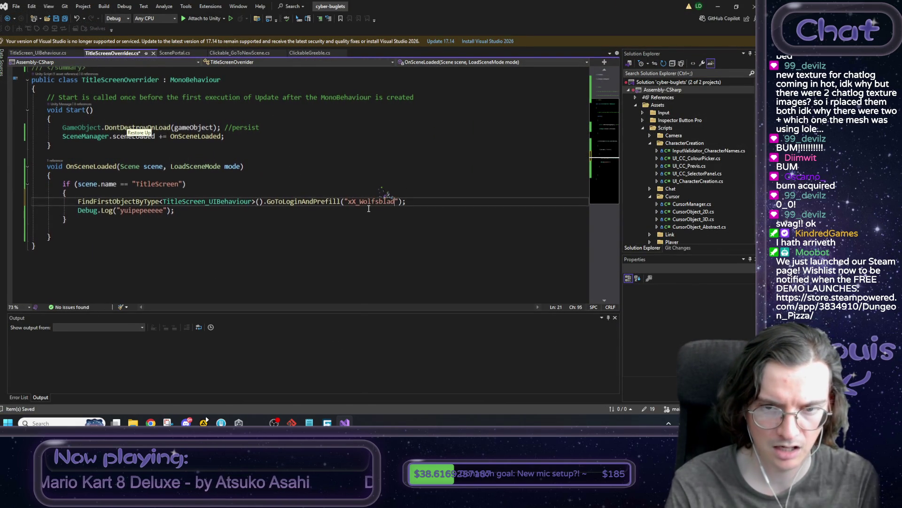
pyautogui.write('_X')
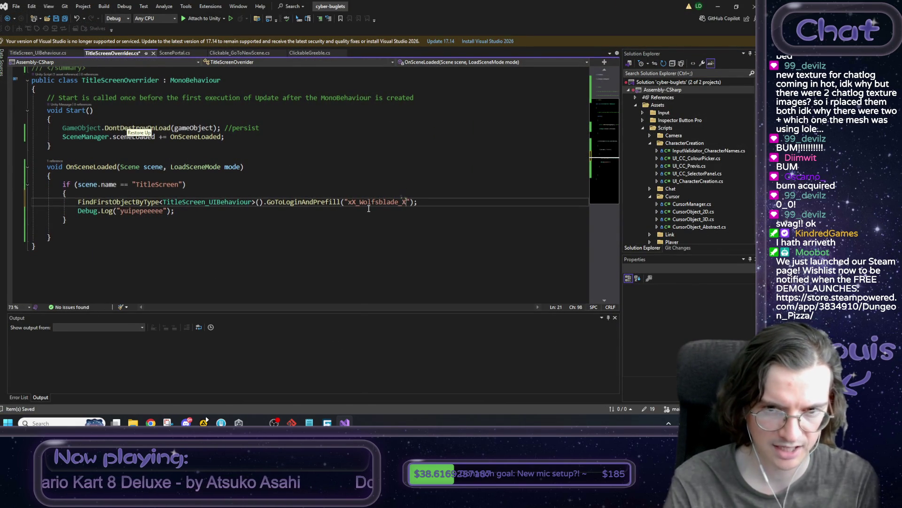
pyautogui.write('x')
pyautogui.hotkey('ctrl', 's')
pyautogui.press('End')
# Delete the Debug.Log line and return to Unity
pyautogui.press('Down')
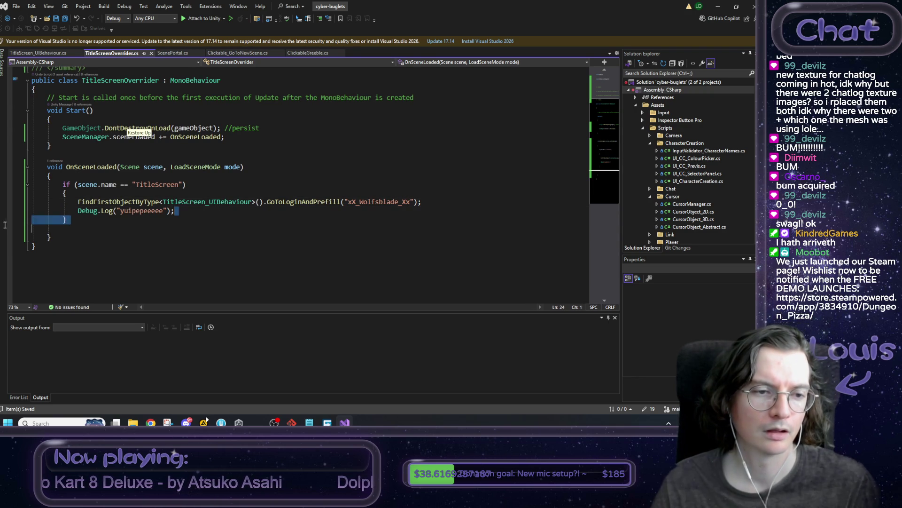
pyautogui.hotkey('shift', 'Home')
pyautogui.hotkey('shift', 'Home')
pyautogui.press('BackSpace')
pyautogui.press('BackSpace')
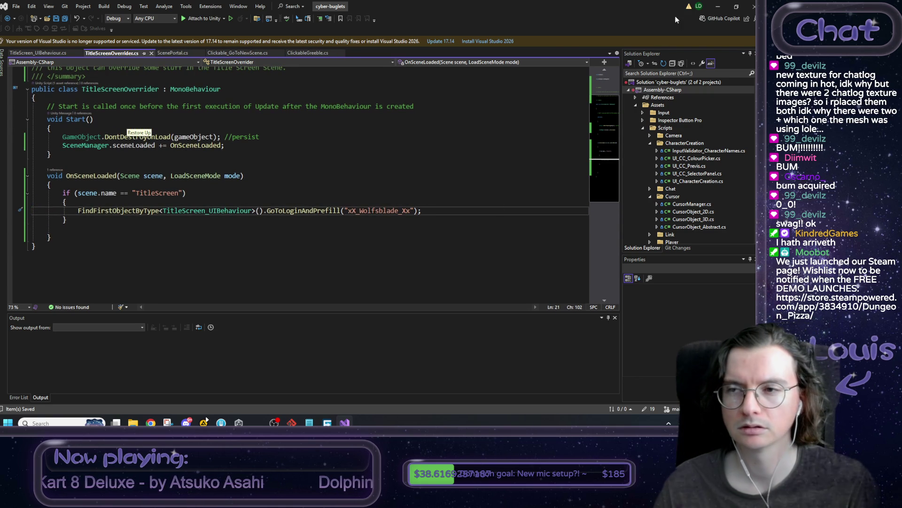
pyautogui.doubleClick(705, 9)
pyautogui.doubleClick(630, 46)
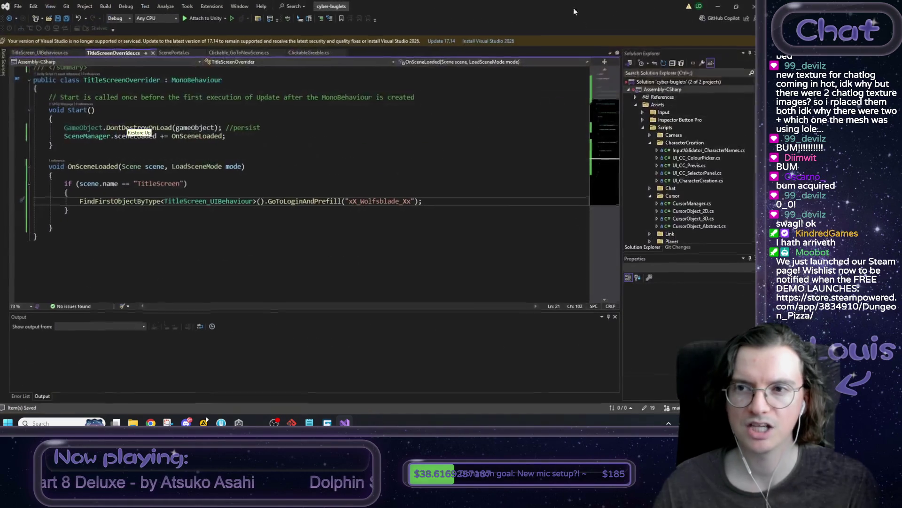
pyautogui.click(717, 5)
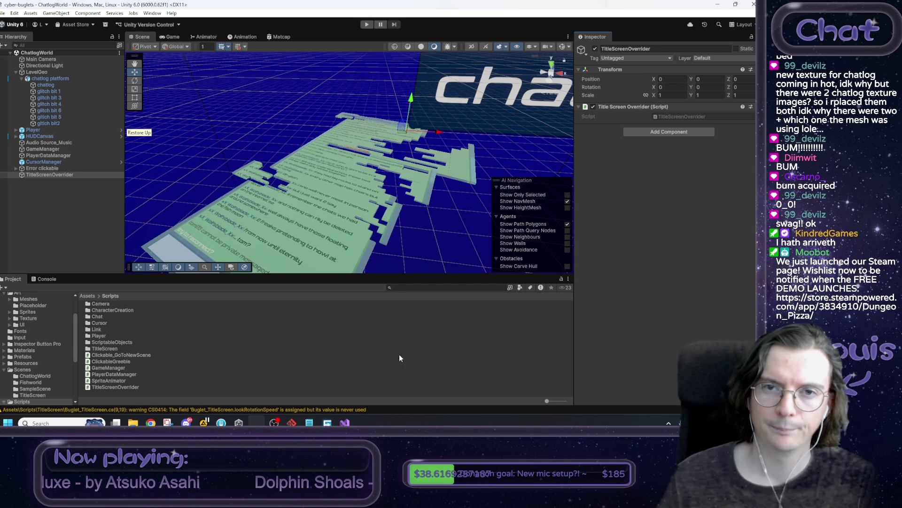
# Enter play mode and maximize the Game view
pyautogui.click(372, 25)
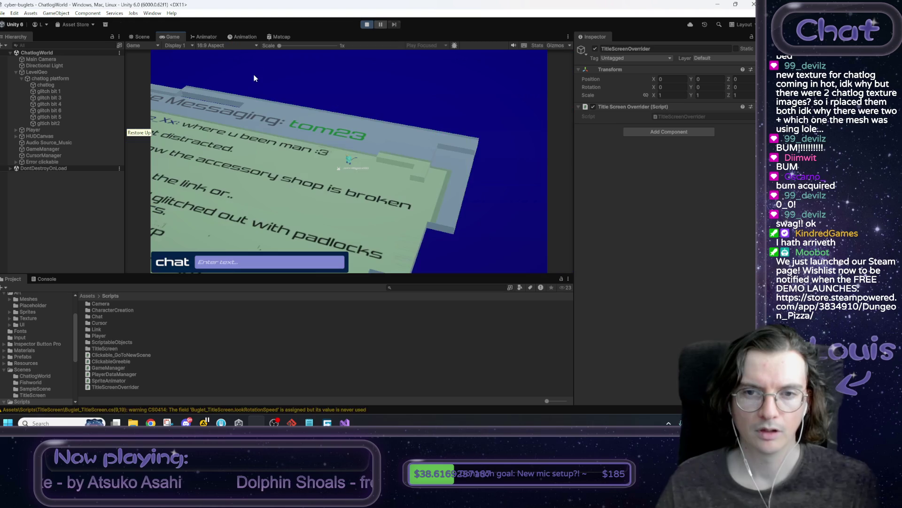
pyautogui.rightClick(172, 37)
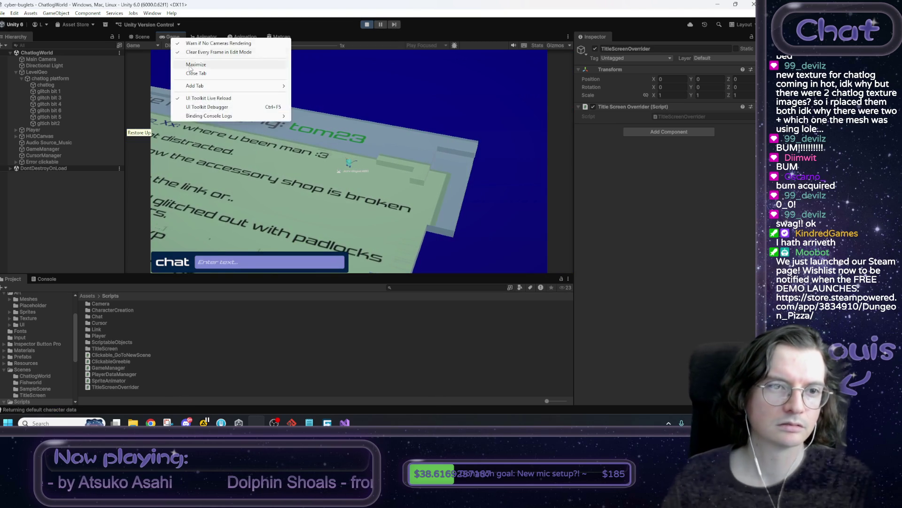
pyautogui.click(196, 64)
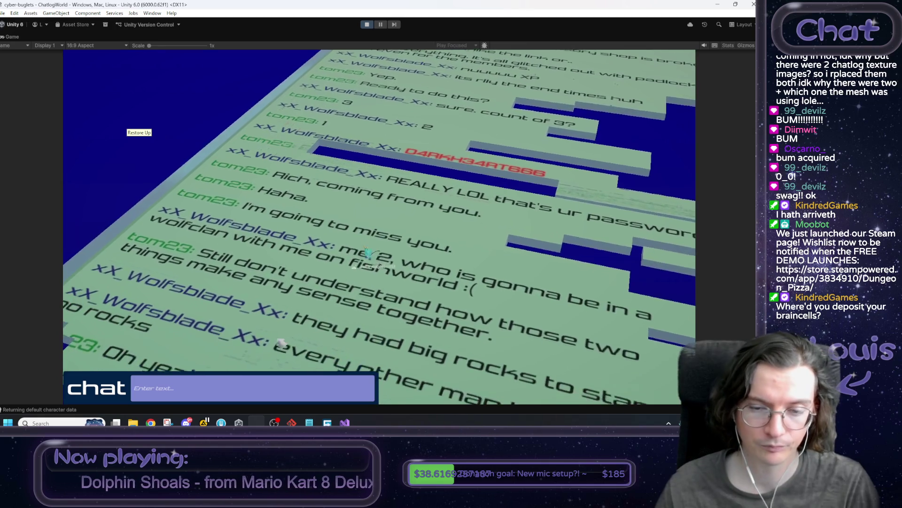
# Walk the player across the chat-text floor into the send button to trigger the transition
pyautogui.hotkey('alt', 'Tab')
pyautogui.click(602, 321)
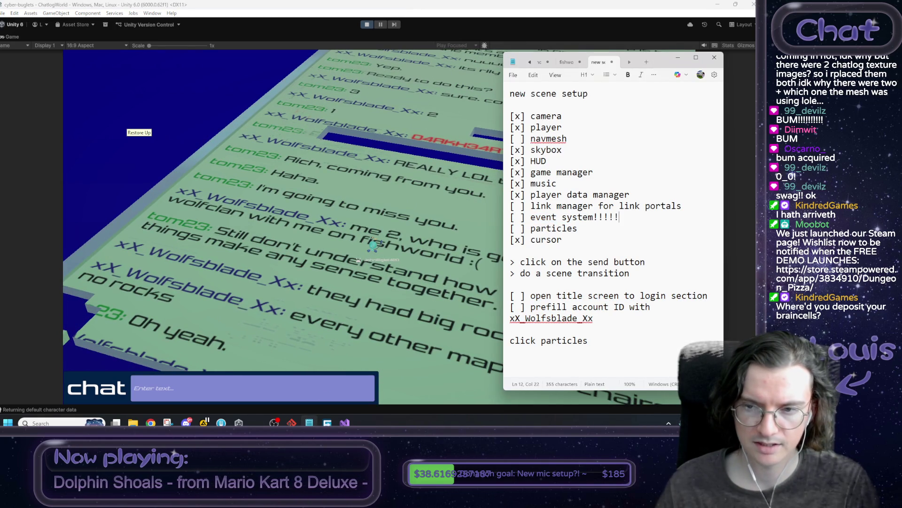
pyautogui.click(438, 275)
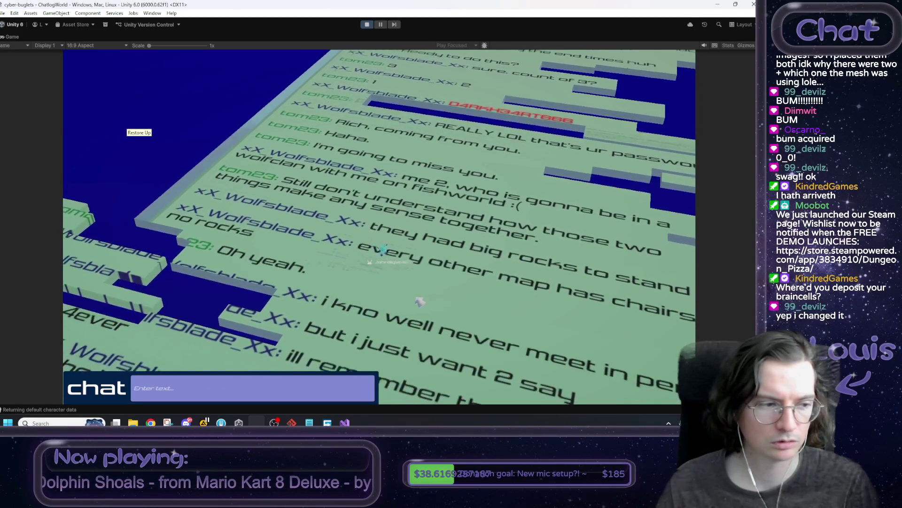
pyautogui.press('w')
pyautogui.press('w')
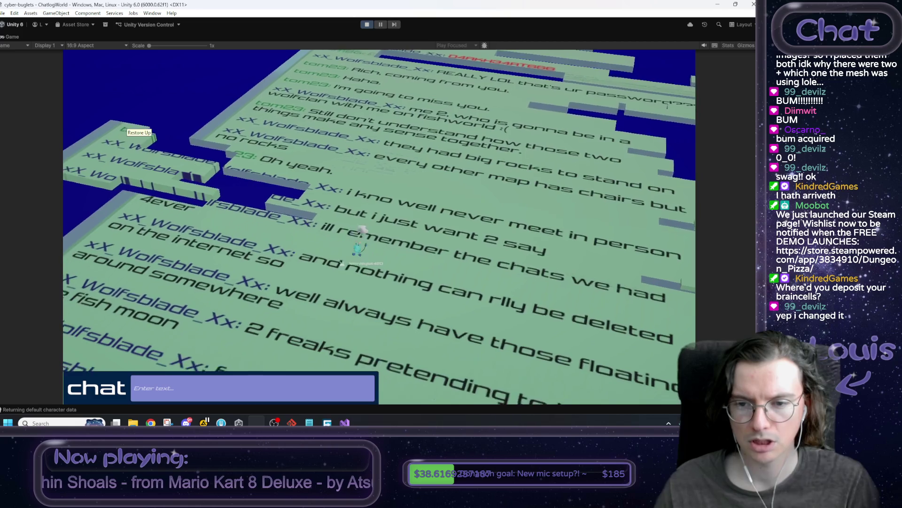
pyautogui.press('w')
pyautogui.press('w')
pyautogui.press('w')
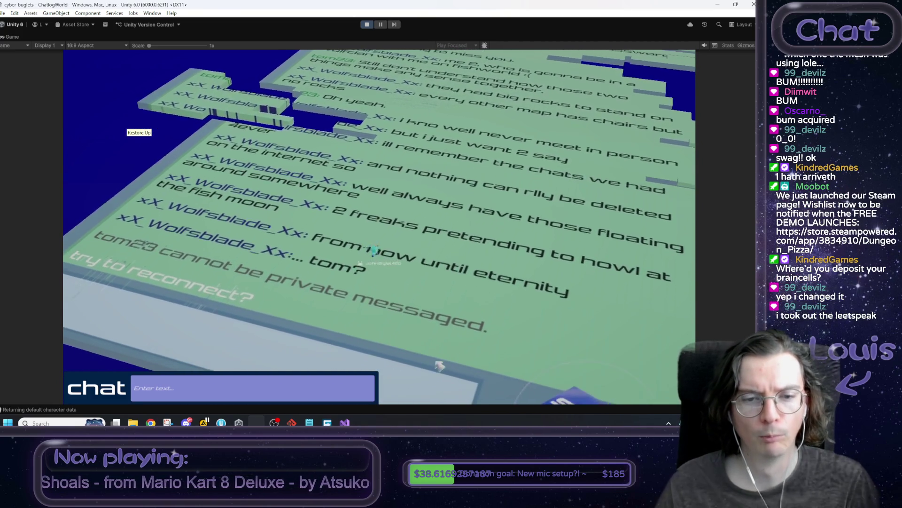
pyautogui.press('w')
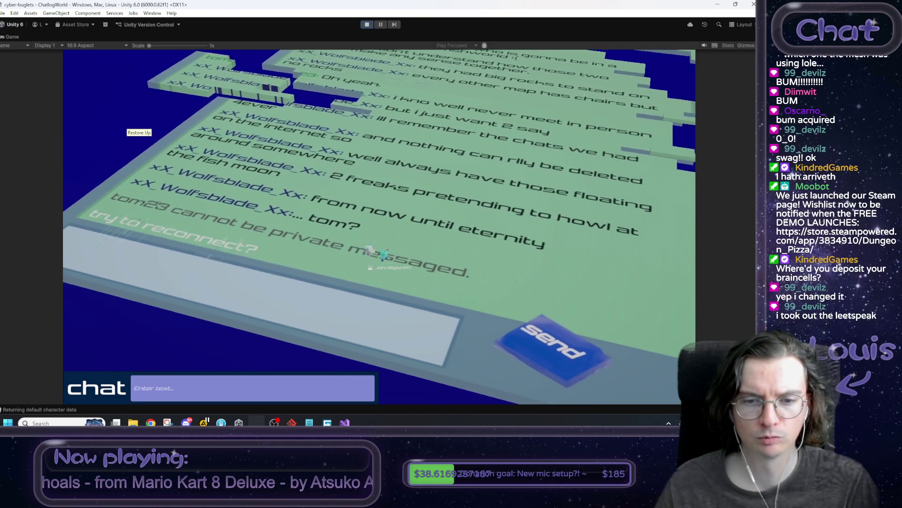
pyautogui.press('w')
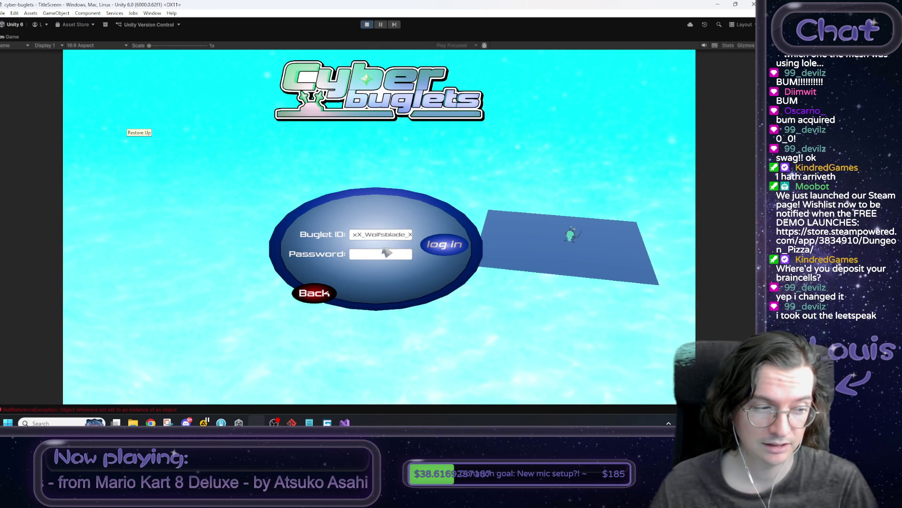
# Type the account password into the login panel's Password field
pyautogui.click(386, 252)
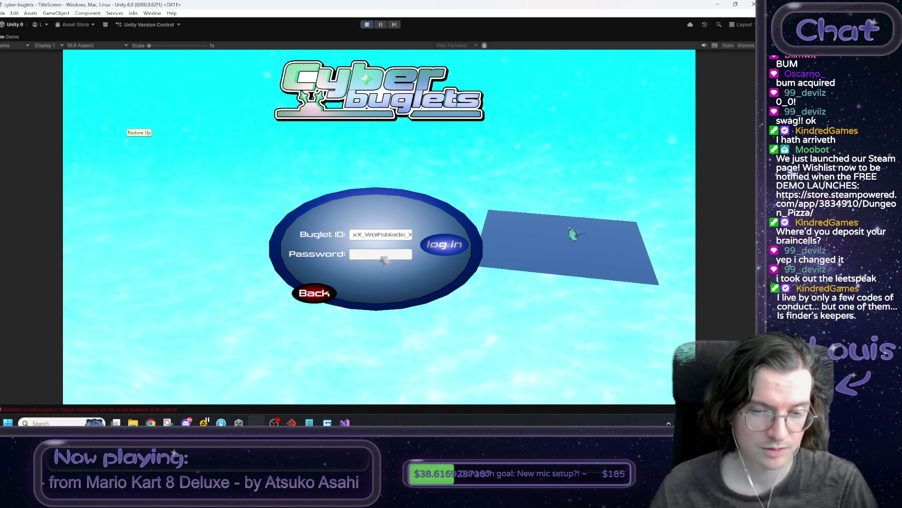
pyautogui.write('***********')
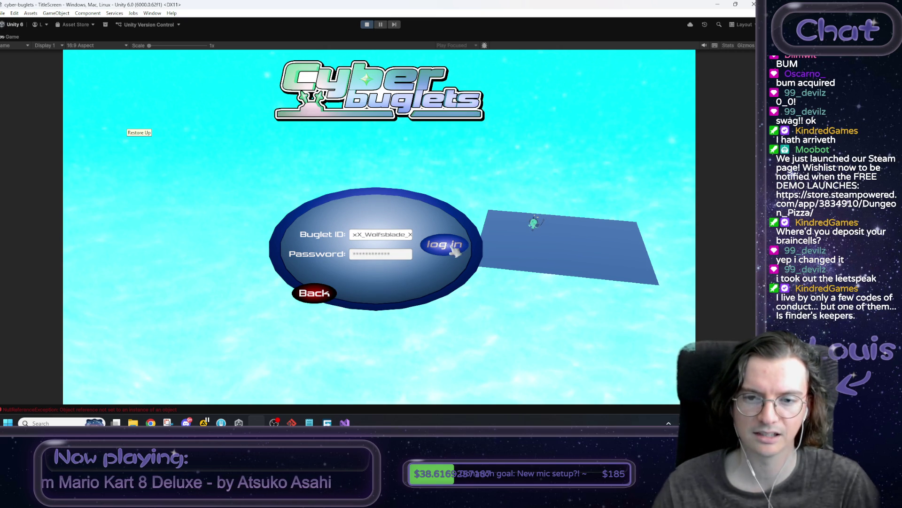
# Log in, walk over the swirl pad portals into Fishworld, then stop play mode
pyautogui.click(452, 248)
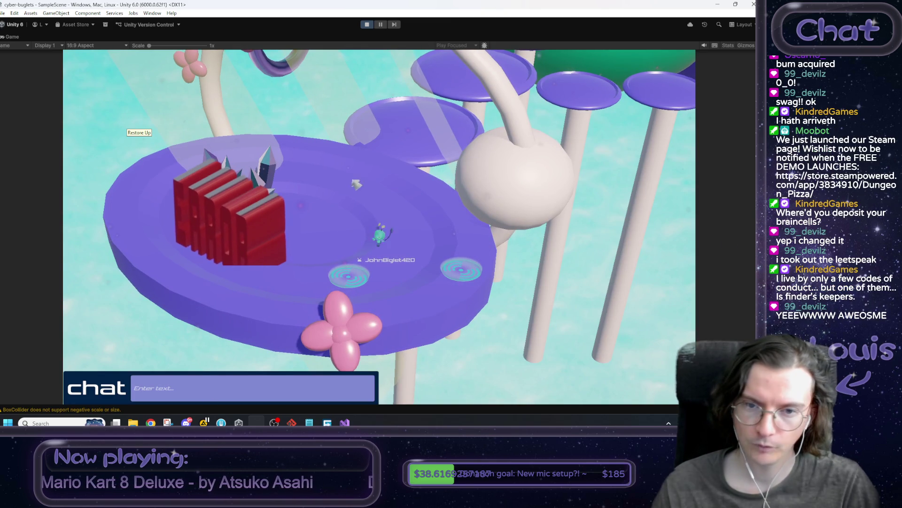
pyautogui.press('w')
pyautogui.press('s')
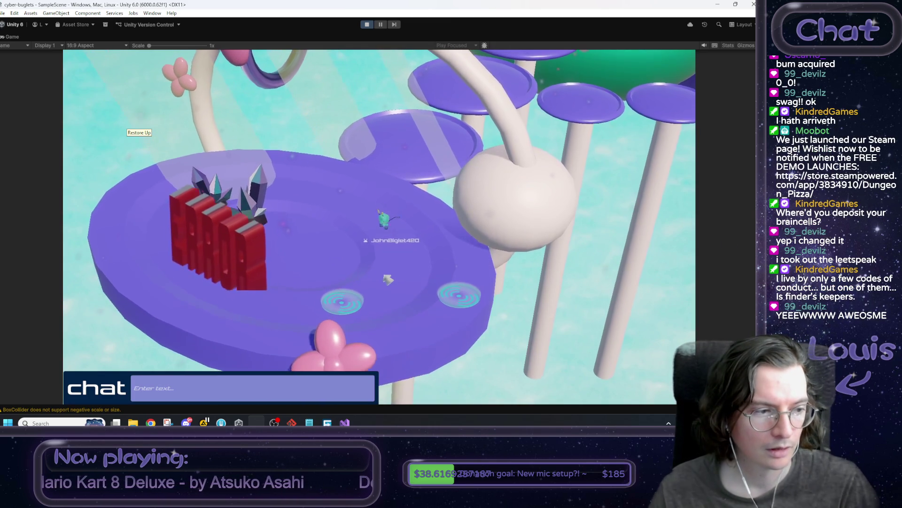
pyautogui.press('w')
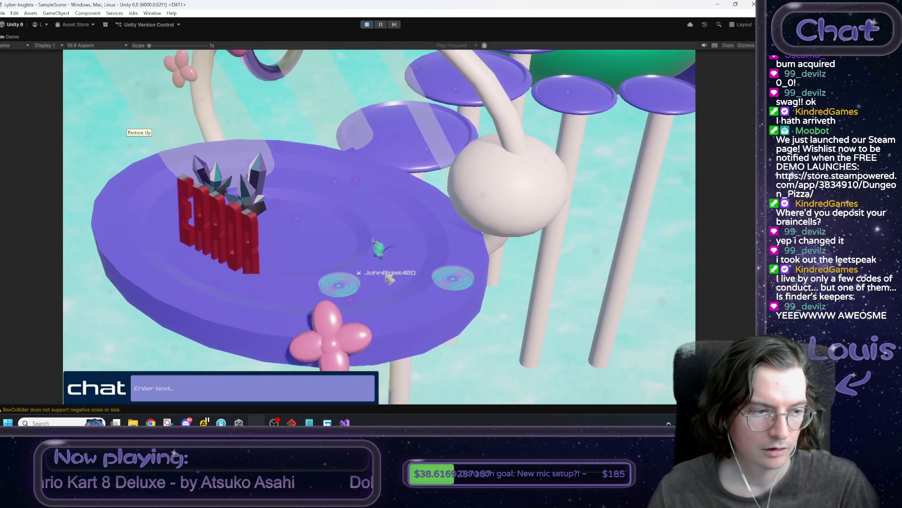
pyautogui.press('s')
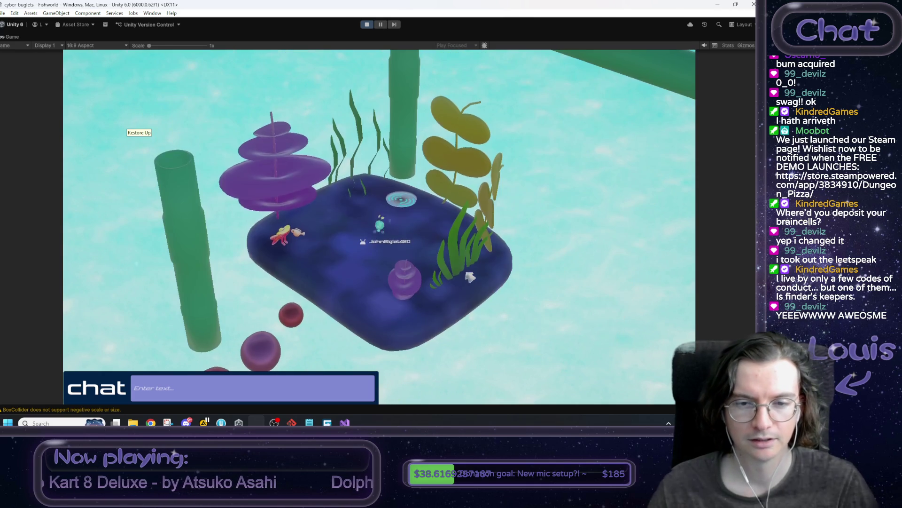
pyautogui.press('w')
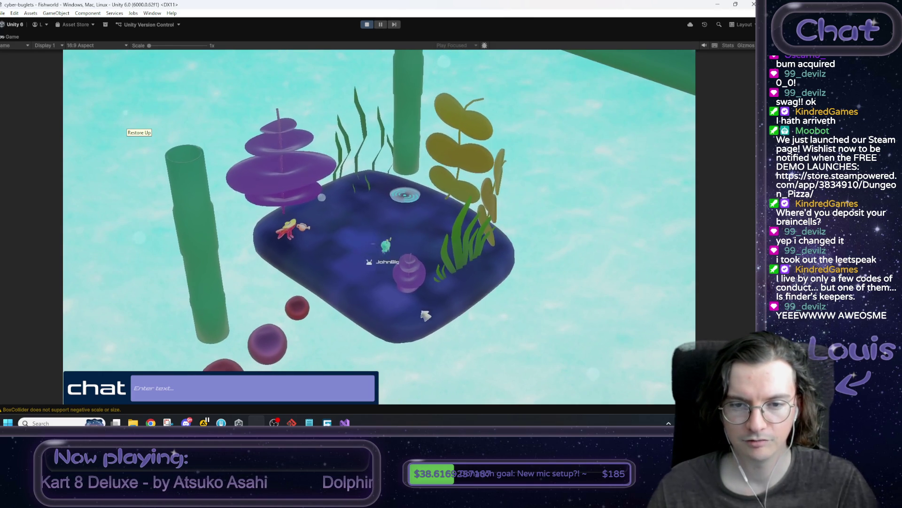
pyautogui.press('w')
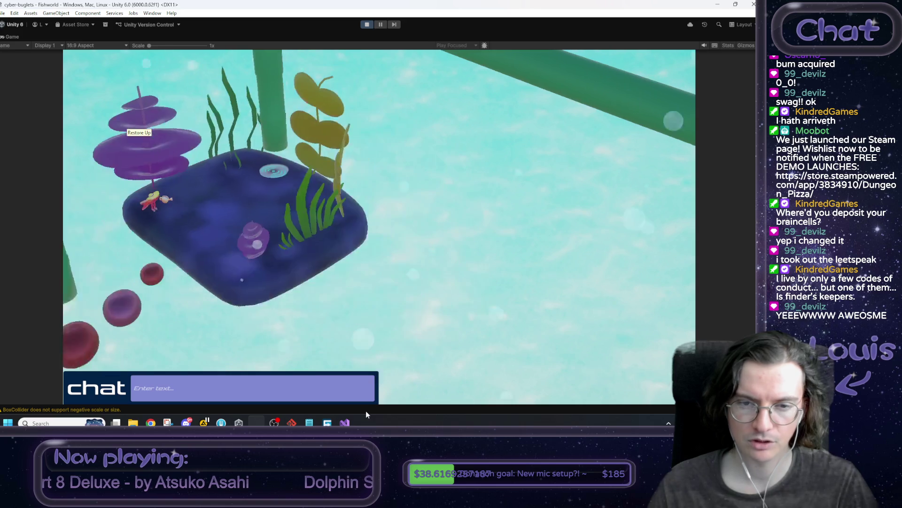
pyautogui.press('s')
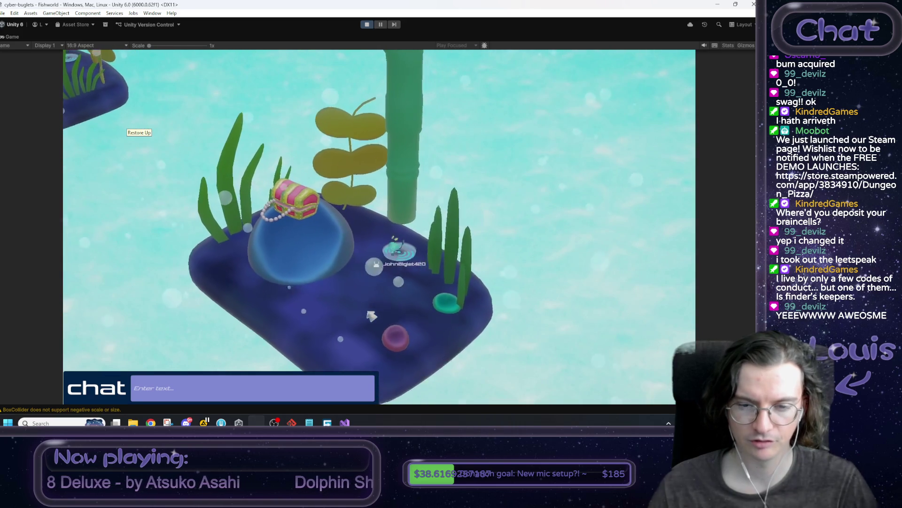
pyautogui.click(367, 25)
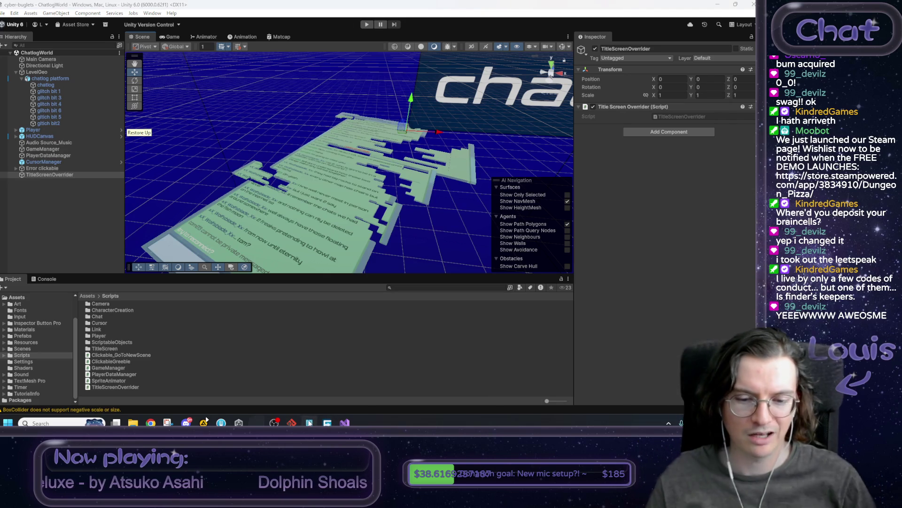
# Tick the title-screen login and account ID prefill items in the Notepad checklist
pyautogui.click(309, 422)
pyautogui.moveTo(515, 307)
pyautogui.mouseDown()
pyautogui.moveTo(521, 295)
pyautogui.moveTo(621, 307)
pyautogui.moveTo(605, 326)
pyautogui.mouseUp()
pyautogui.write('xx')
pyautogui.click(530, 295)
pyautogui.hotkey('shift', 'Down')
pyautogui.hotkey('shift', 'Down')
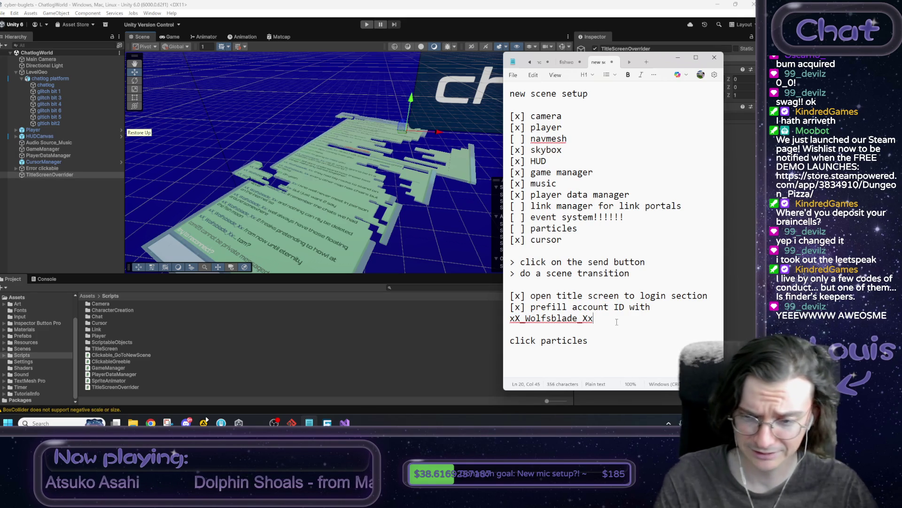
# Write a '- chatlogworld setup complete' note with an 'added new TitleScreenOverrider' line
pyautogui.press('Return')
pyautogui.press('Return')
pyautogui.write('-')
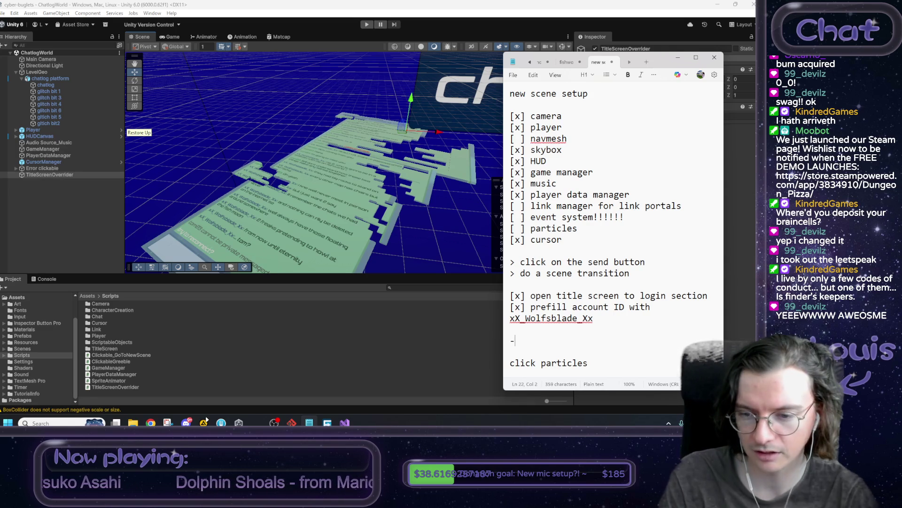
pyautogui.press('Return')
pyautogui.press('Return')
pyautogui.write('- c')
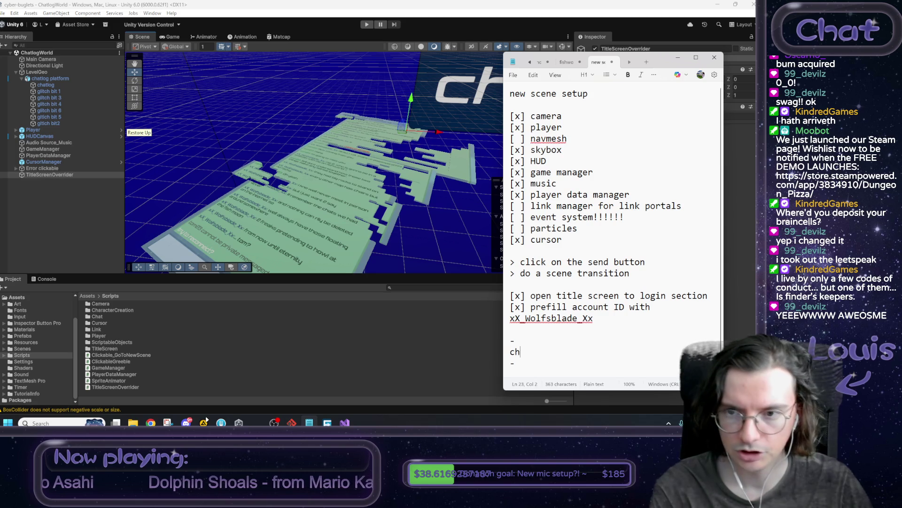
pyautogui.write('hatlogworld e')
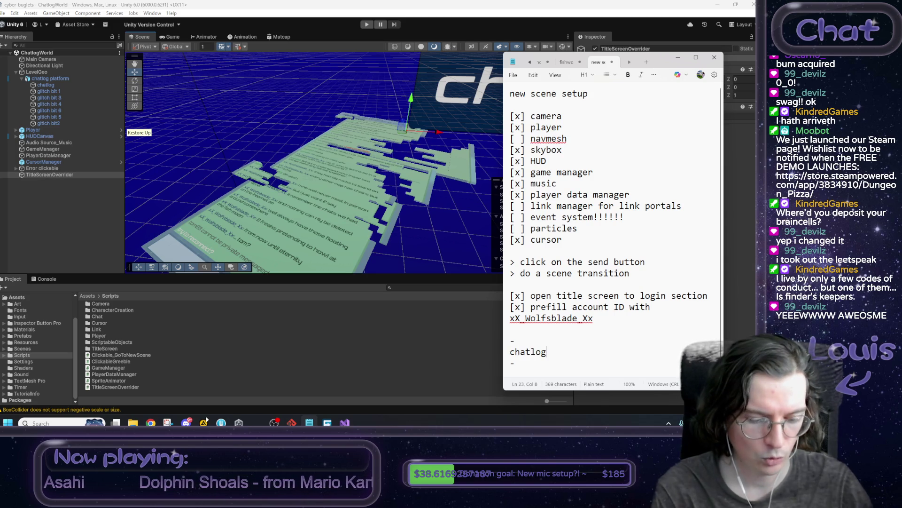
pyautogui.write('tup')
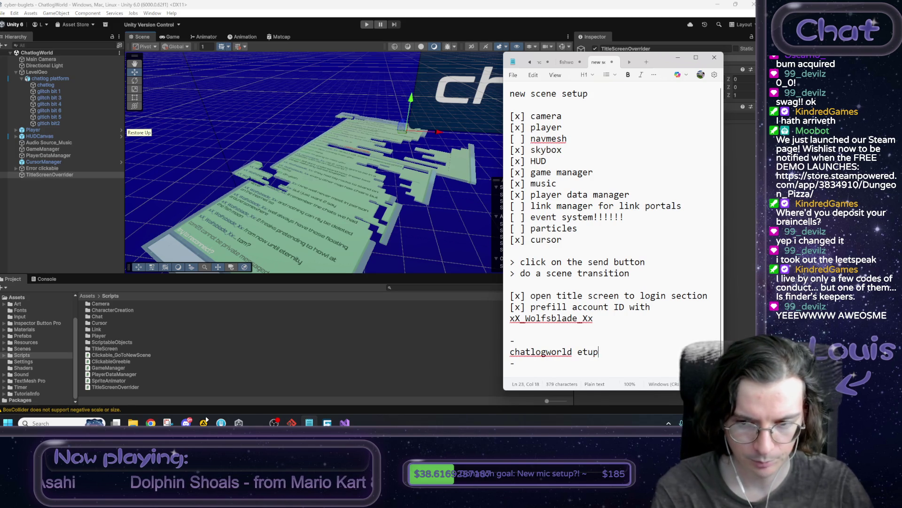
pyautogui.press('BackSpace')
pyautogui.press('BackSpace')
pyautogui.press('BackSpace')
pyautogui.press('BackSpace')
pyautogui.write('set')
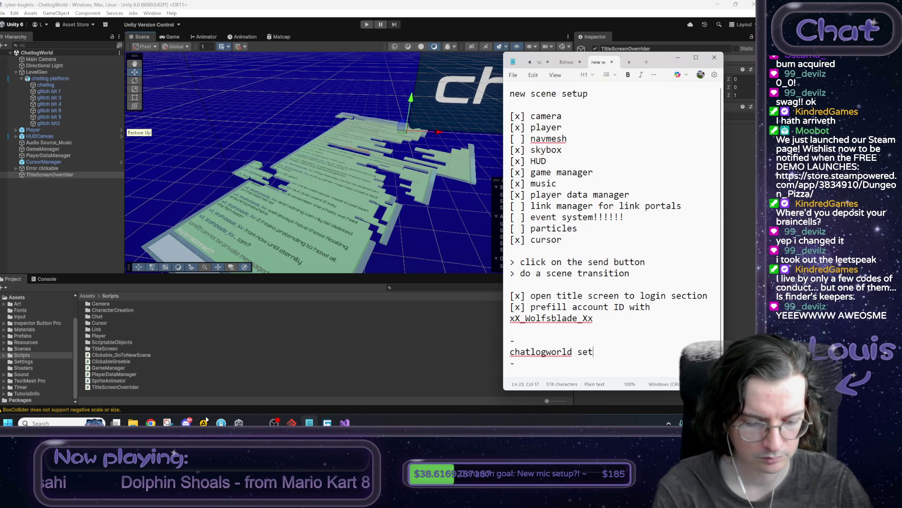
pyautogui.write('up complete!')
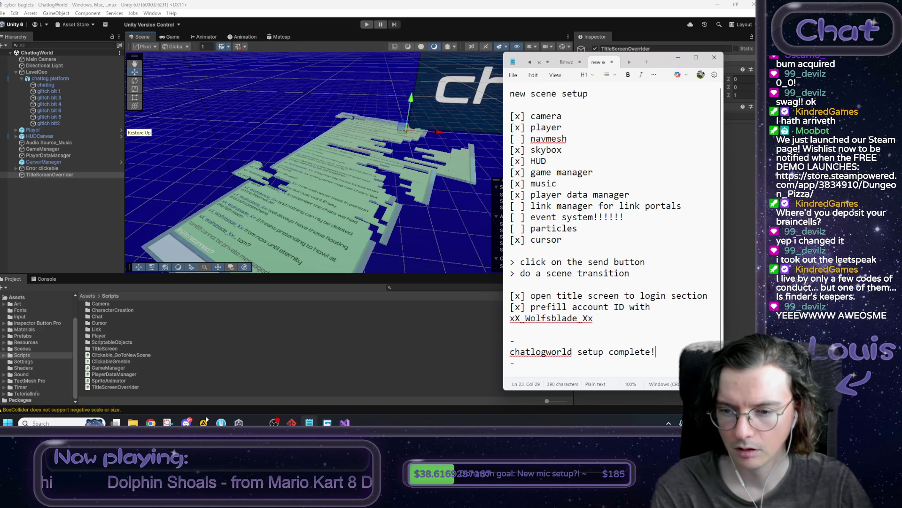
pyautogui.press('Return')
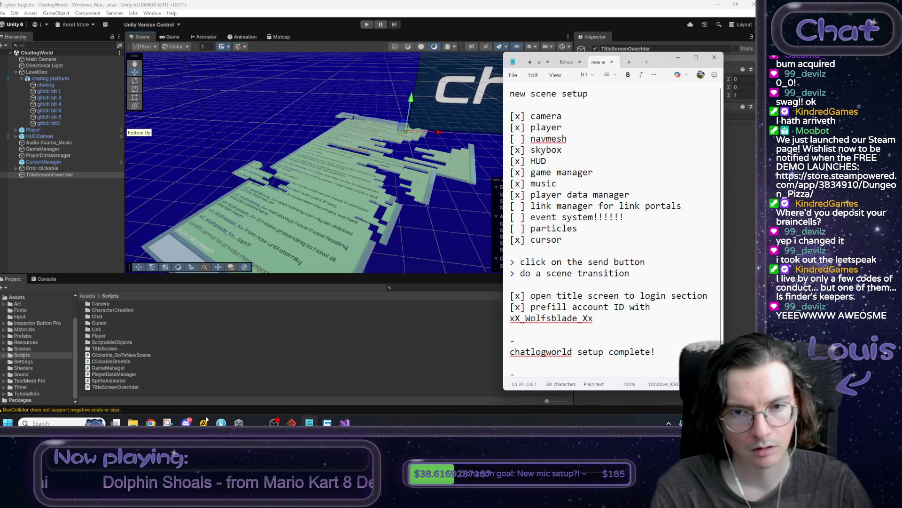
pyautogui.write('added ')
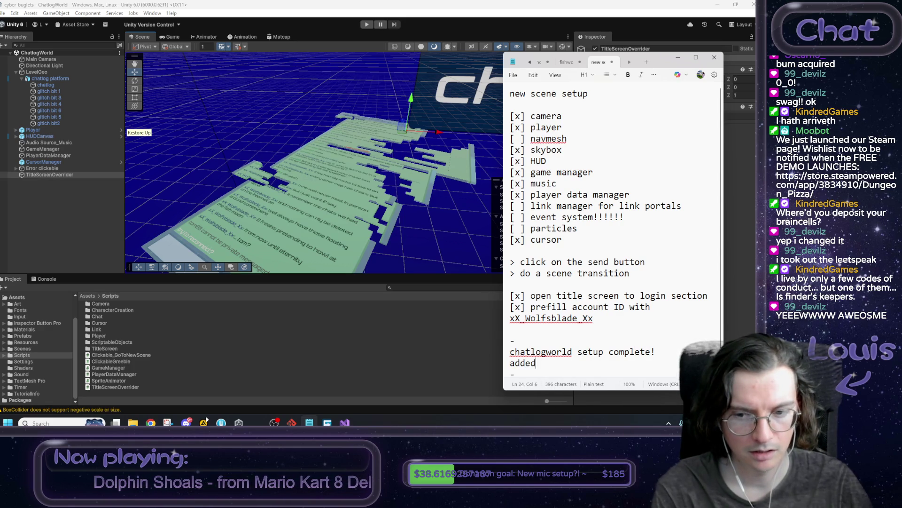
pyautogui.write('new TitleS')
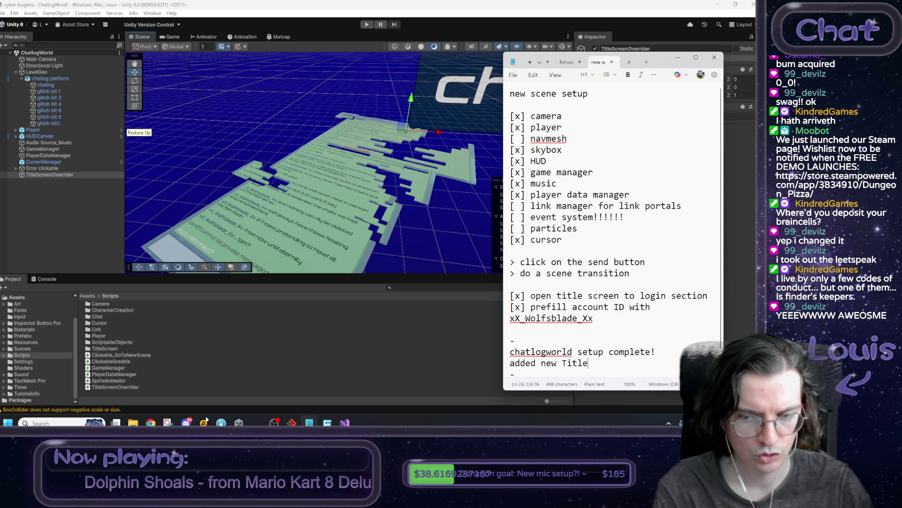
pyautogui.write('creenOv')
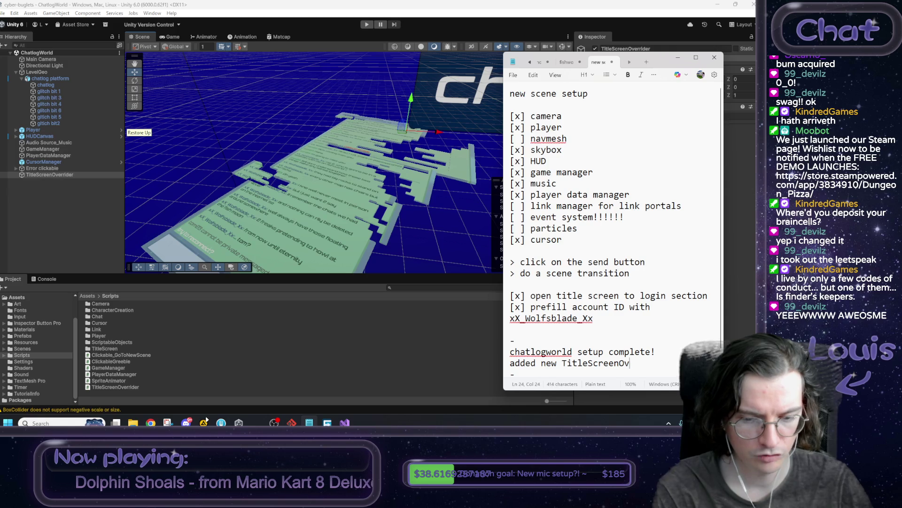
pyautogui.write('errider')
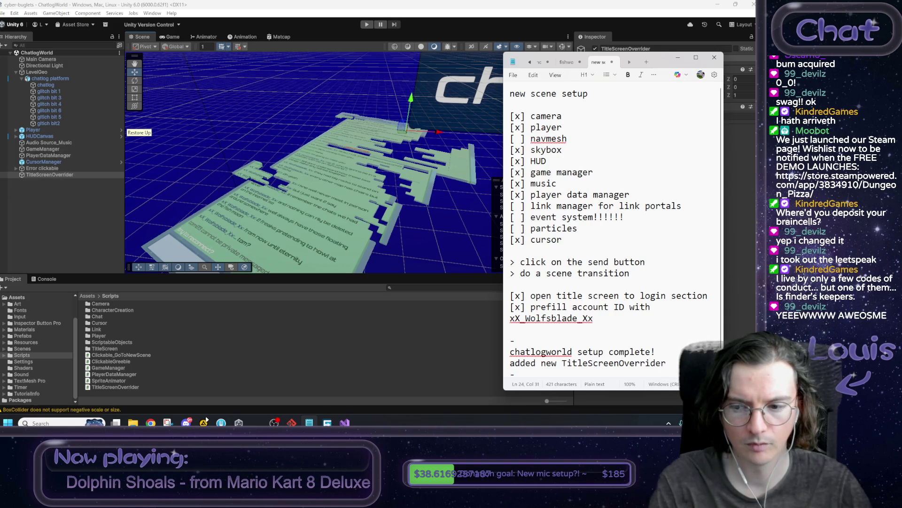
pyautogui.click(656, 352)
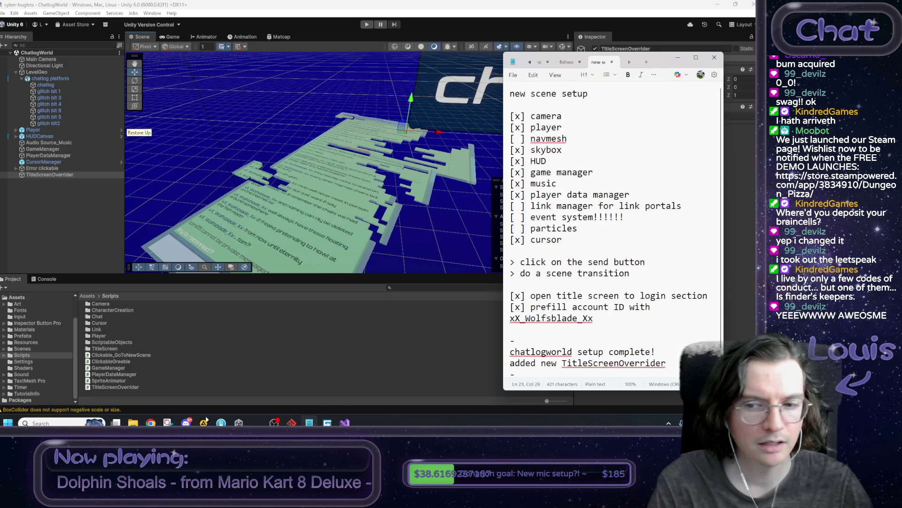
pyautogui.press('Return')
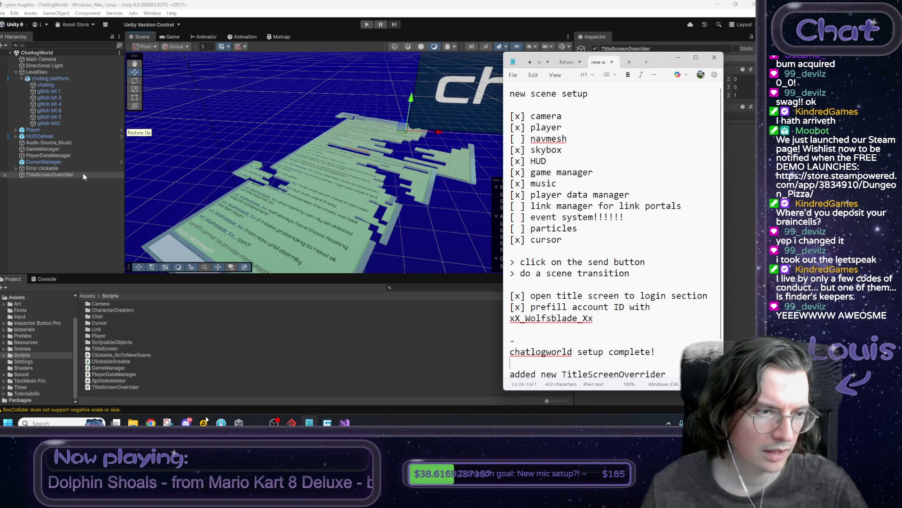
# Add 'added new clickable that takes you to a new scene' and 'hid one in the chatlogworld', then select the notes
pyautogui.click(70, 168)
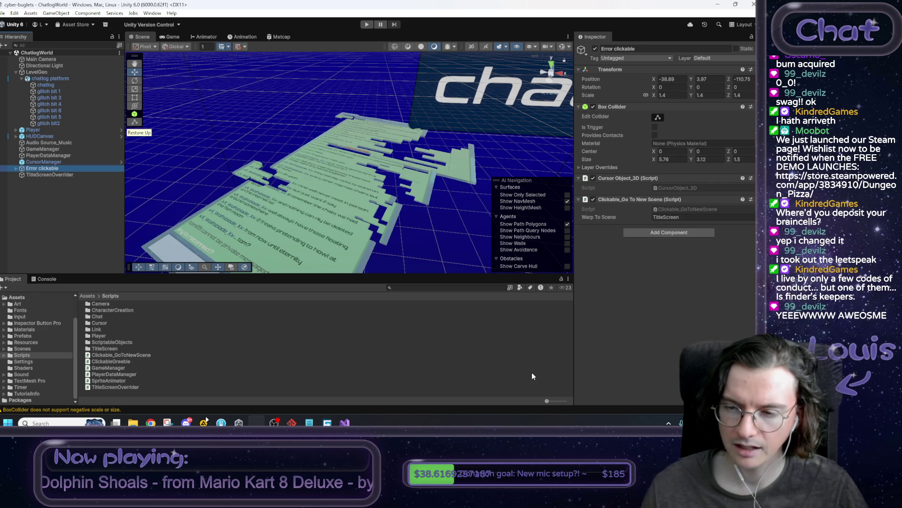
pyautogui.hotkey('alt', 'Tab')
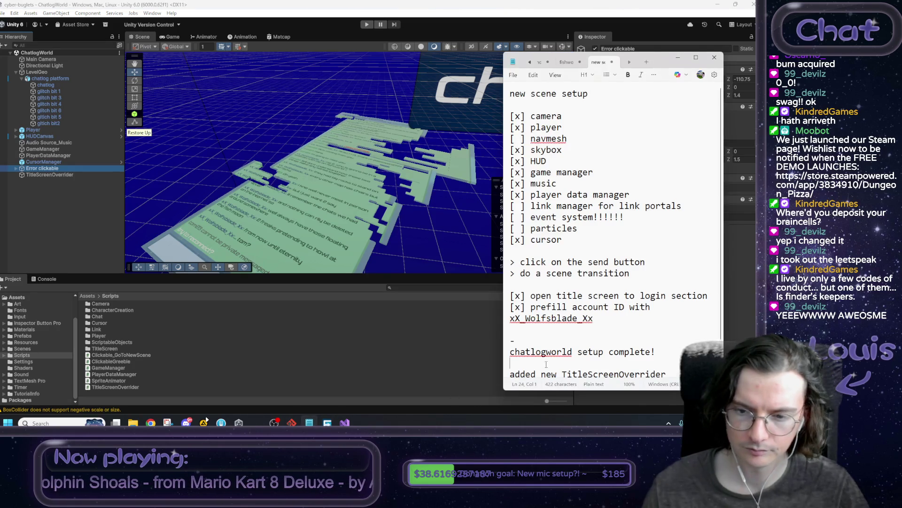
pyautogui.write('added new ')
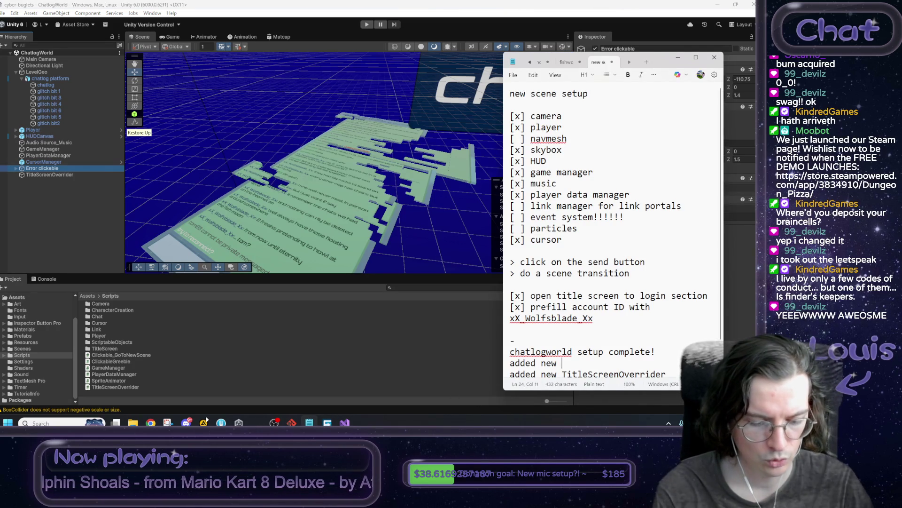
pyautogui.write('clickable')
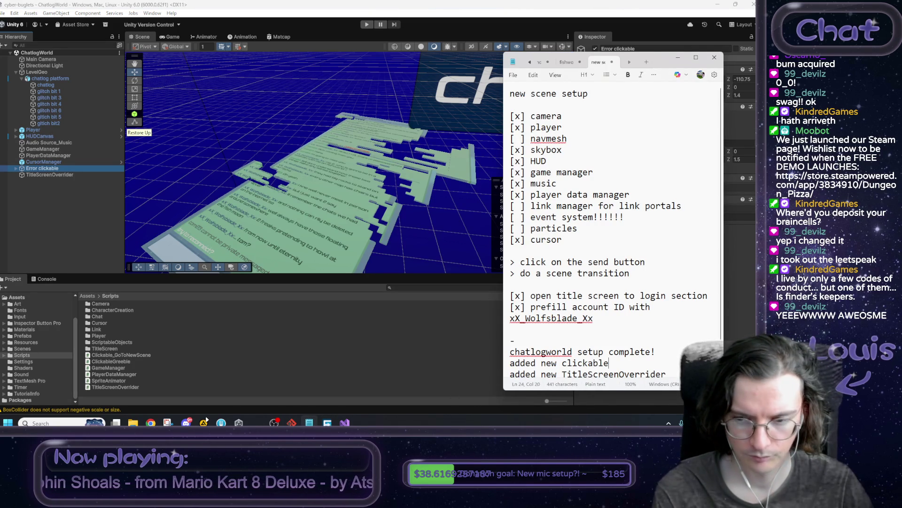
pyautogui.write(' that takes you')
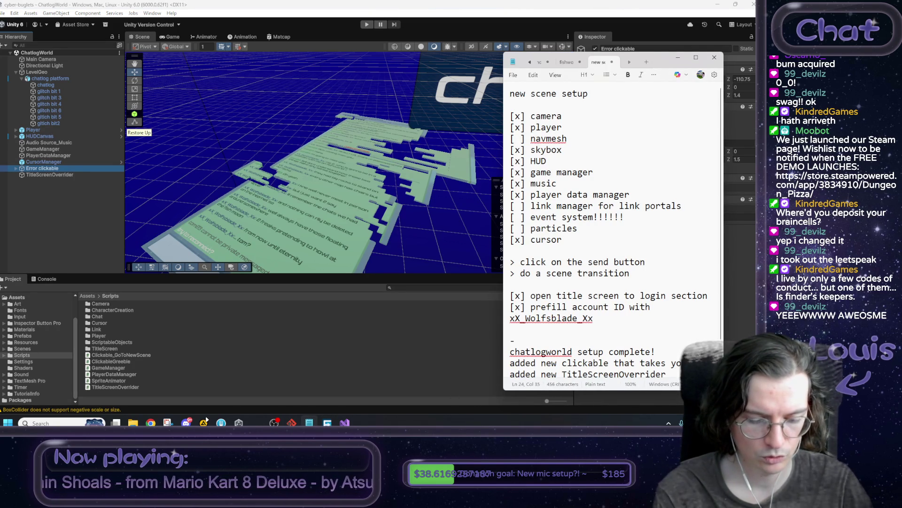
pyautogui.write(' to a new scene')
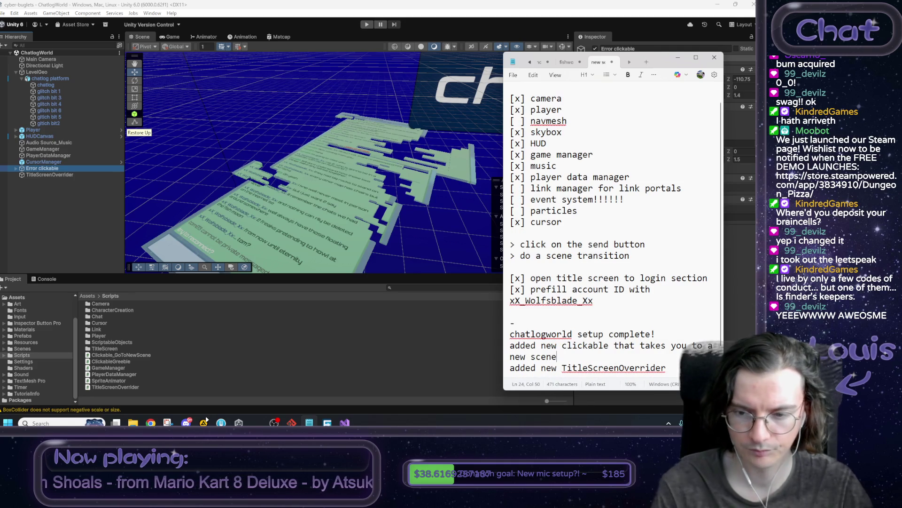
pyautogui.click(666, 367)
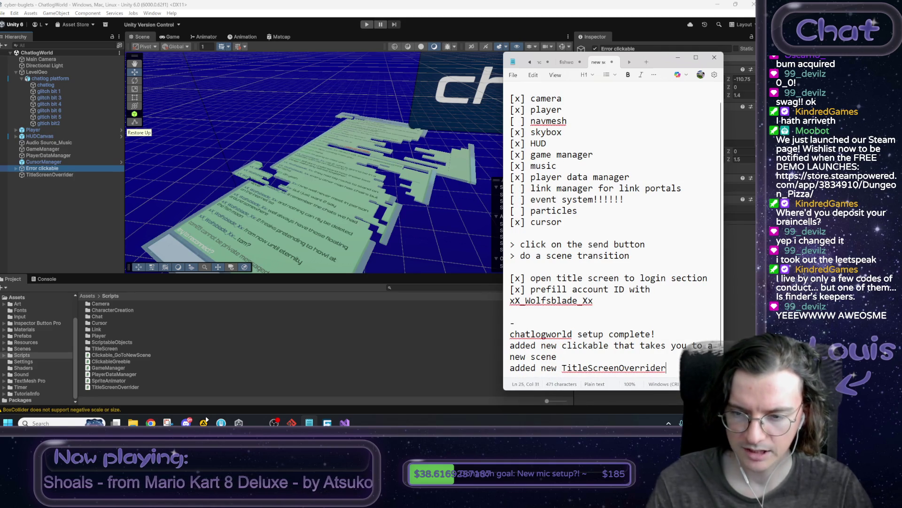
pyautogui.write('hid one in the cha')
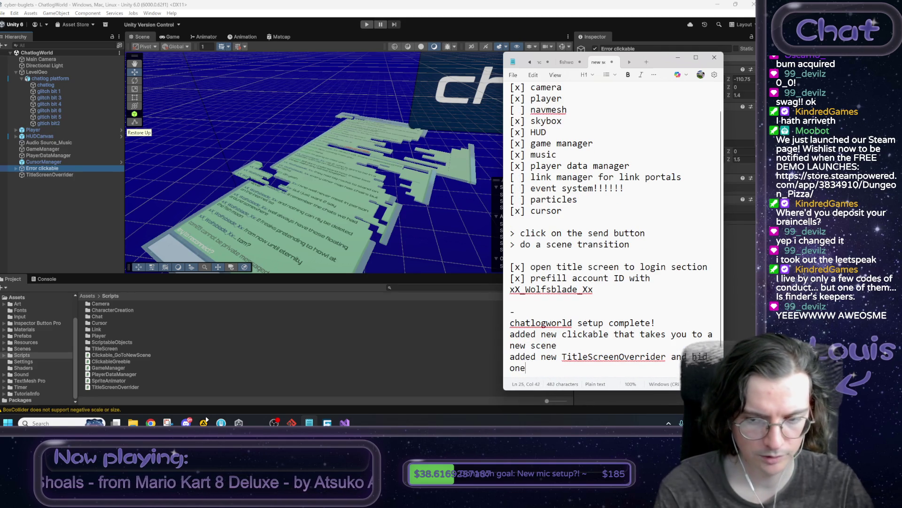
pyautogui.write('tlog')
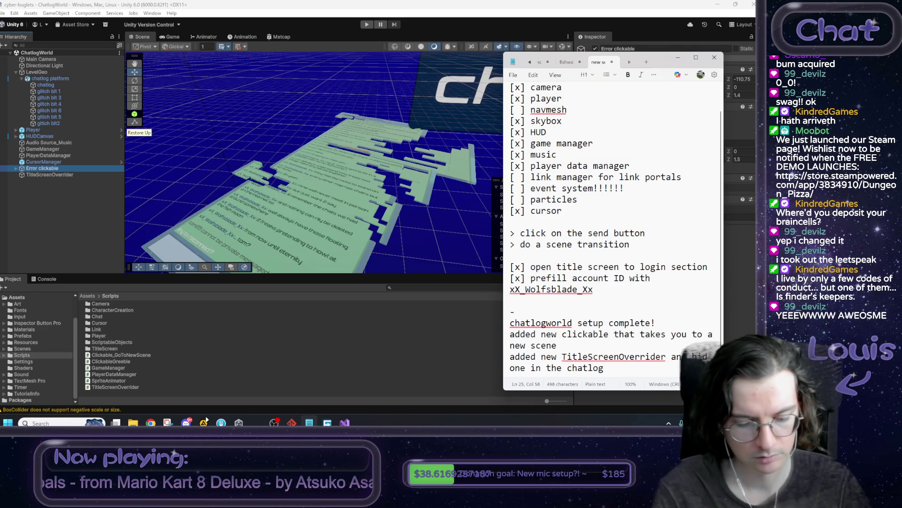
pyautogui.write('world')
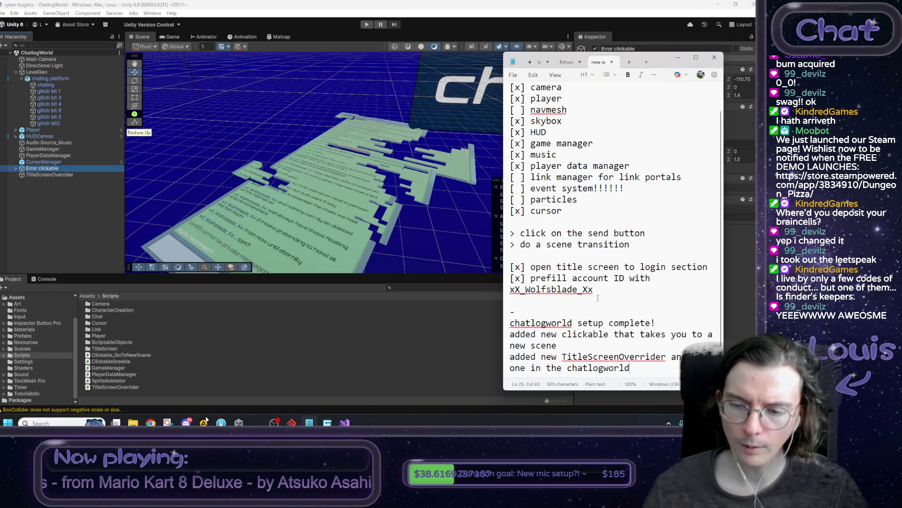
pyautogui.scroll(-1, 590, 306)
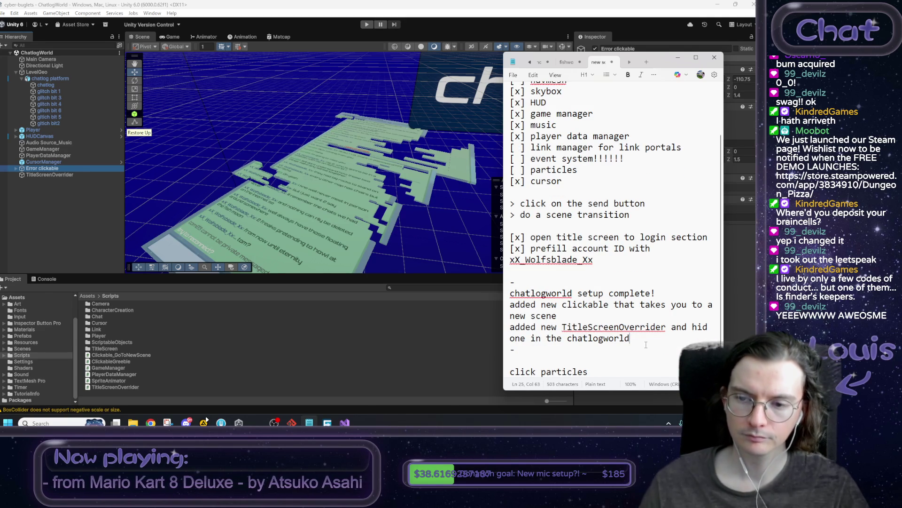
pyautogui.moveTo(647, 342); pyautogui.dragTo(494, 293)
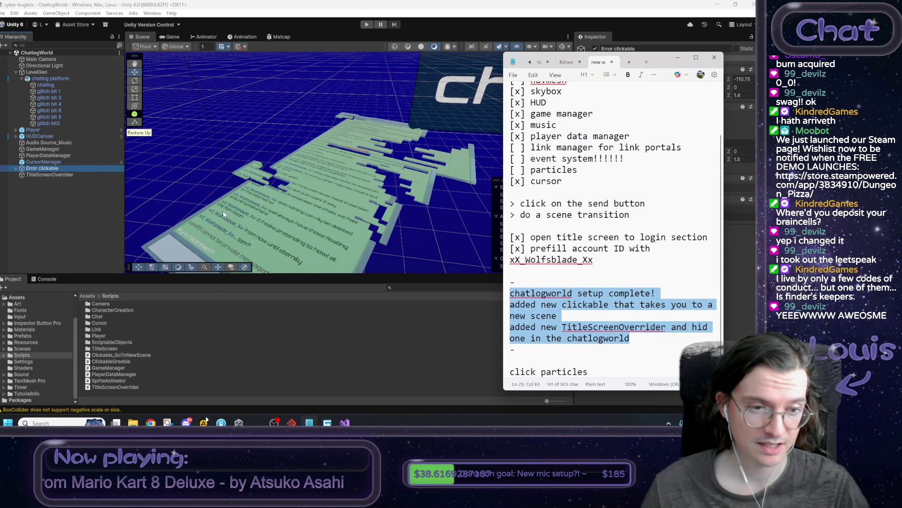
# Copy the EventSystem from the Fishworld scene into the ChatlogWorld scene
pyautogui.click(227, 237)
pyautogui.click(87, 295)
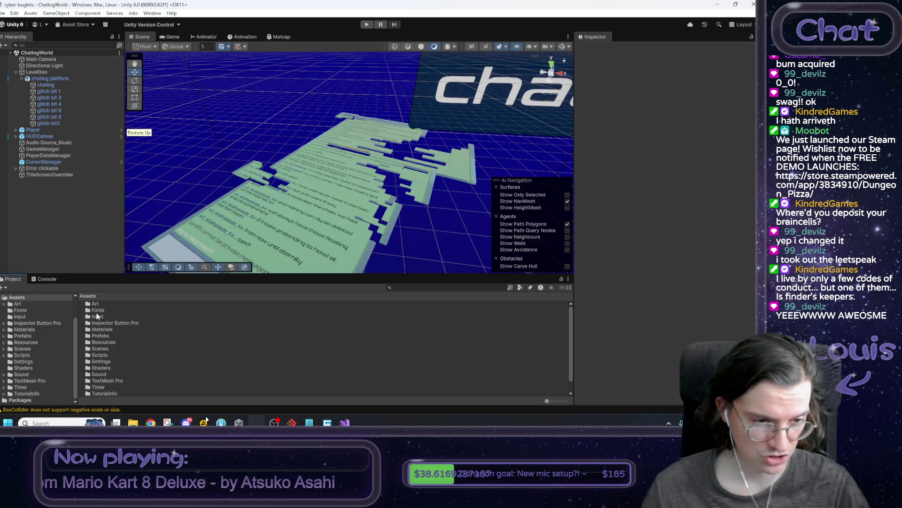
pyautogui.doubleClick(100, 349)
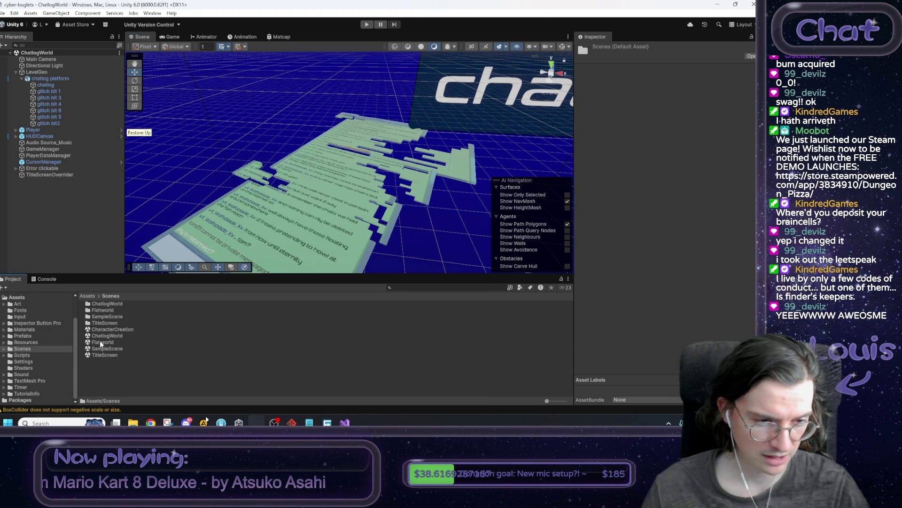
pyautogui.doubleClick(101, 342)
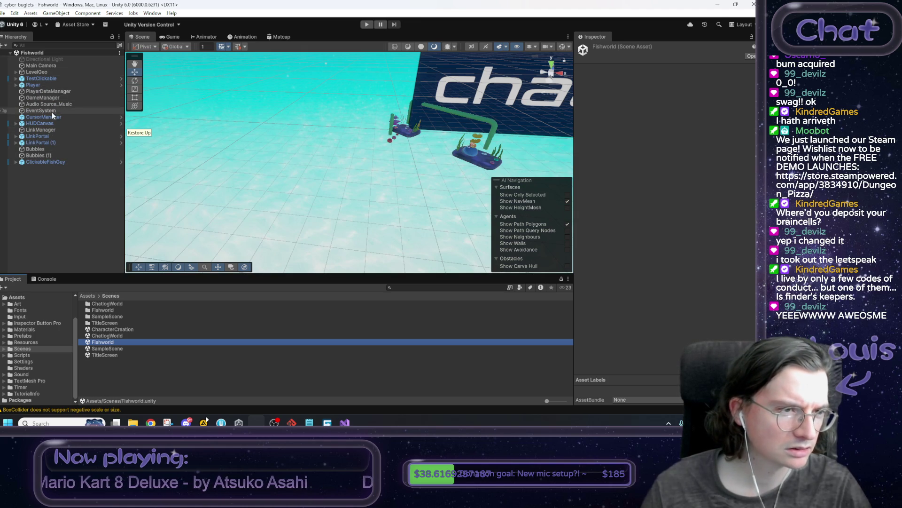
pyautogui.click(47, 109)
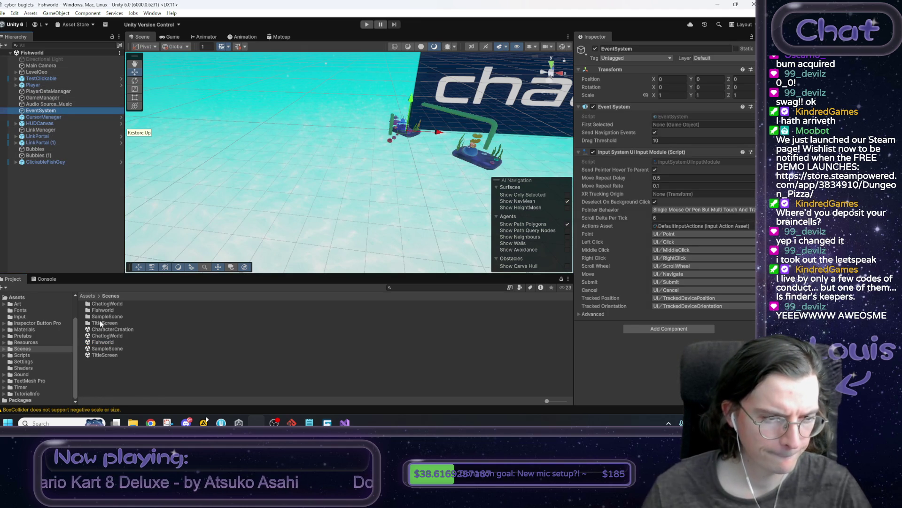
pyautogui.doubleClick(105, 335)
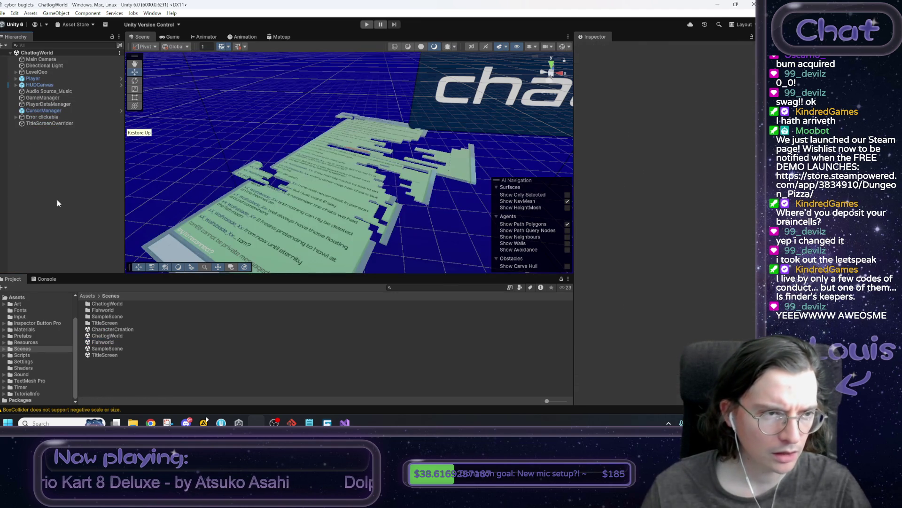
# Select Audio Source_Music and start Play mode for ChatlogWorld
pyautogui.click(48, 92)
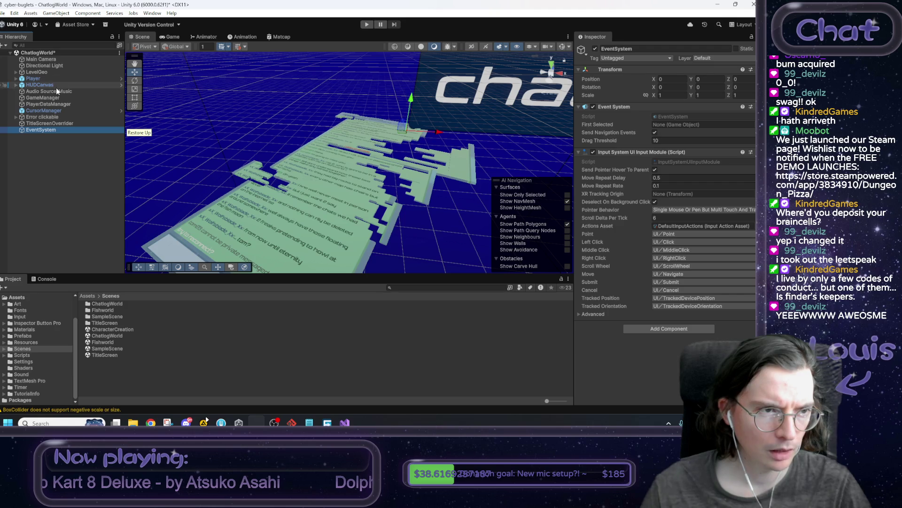
pyautogui.click(593, 106)
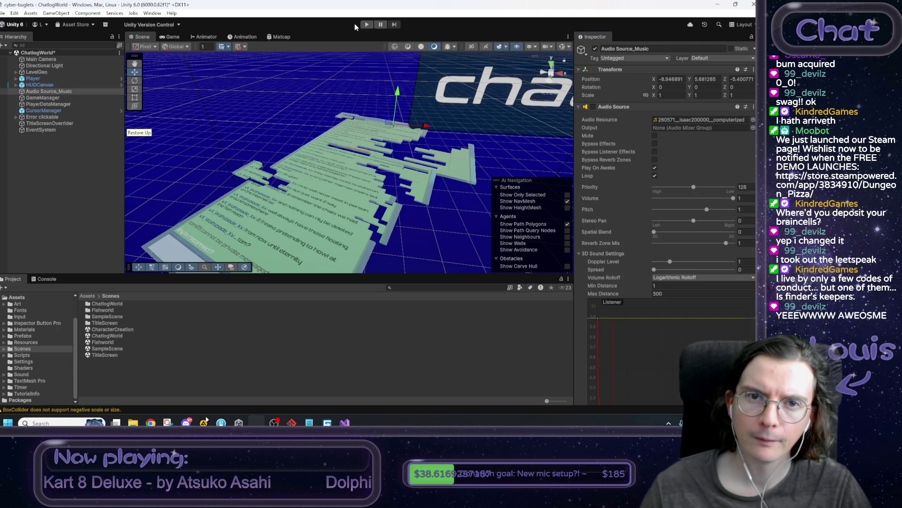
pyautogui.click(366, 24)
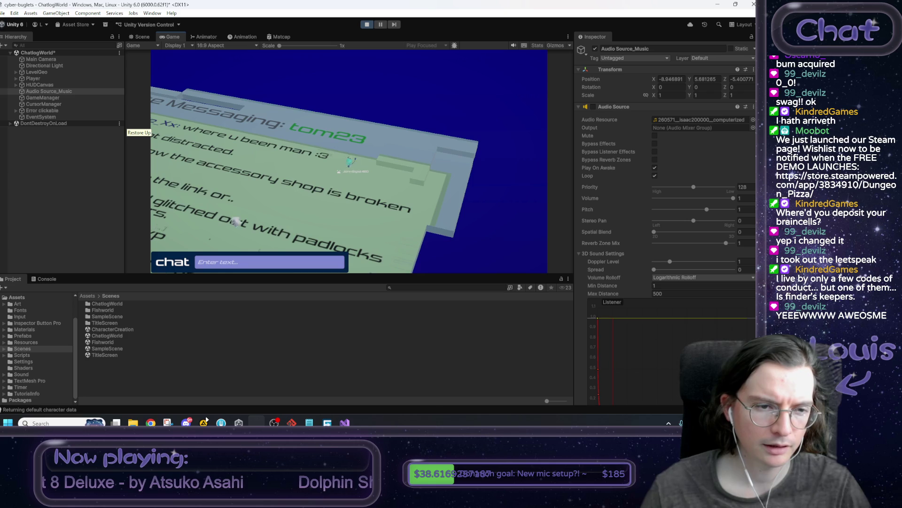
# Post 'hel[ppp' and 'free me from this digital realm' in the in-game chat, then stop playing
pyautogui.click(225, 265)
pyautogui.write('hel[')
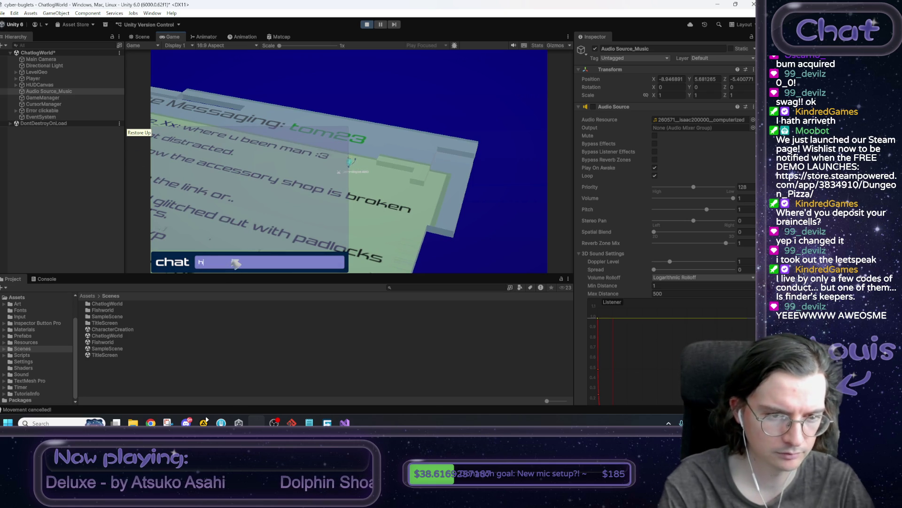
pyautogui.write('ppp')
pyautogui.press('Return')
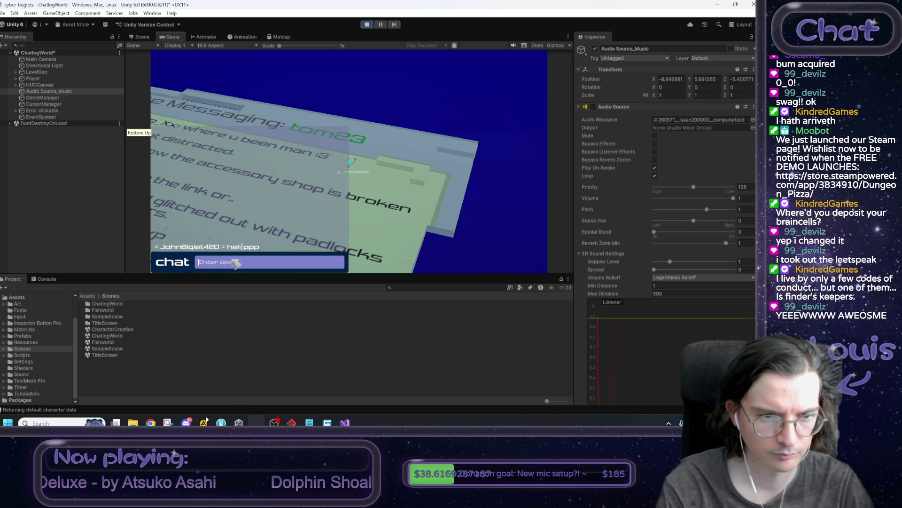
pyautogui.write('free me')
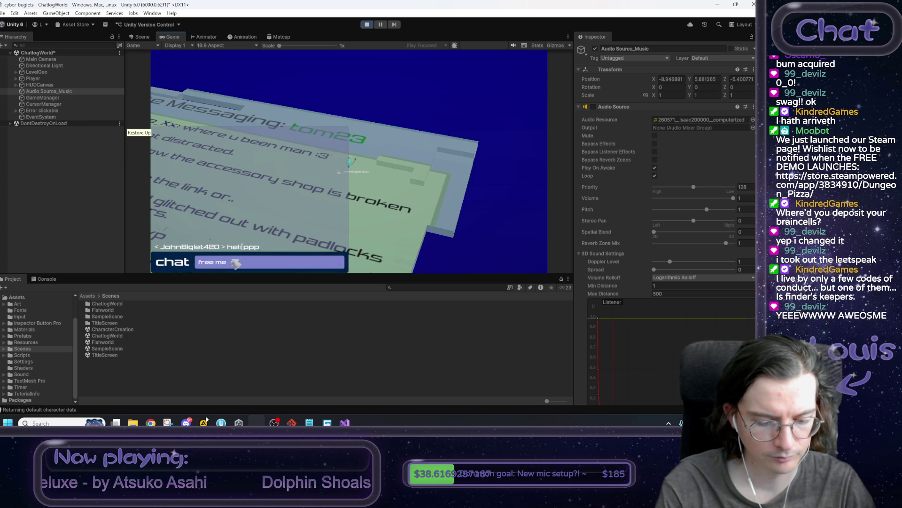
pyautogui.write(' from this digi')
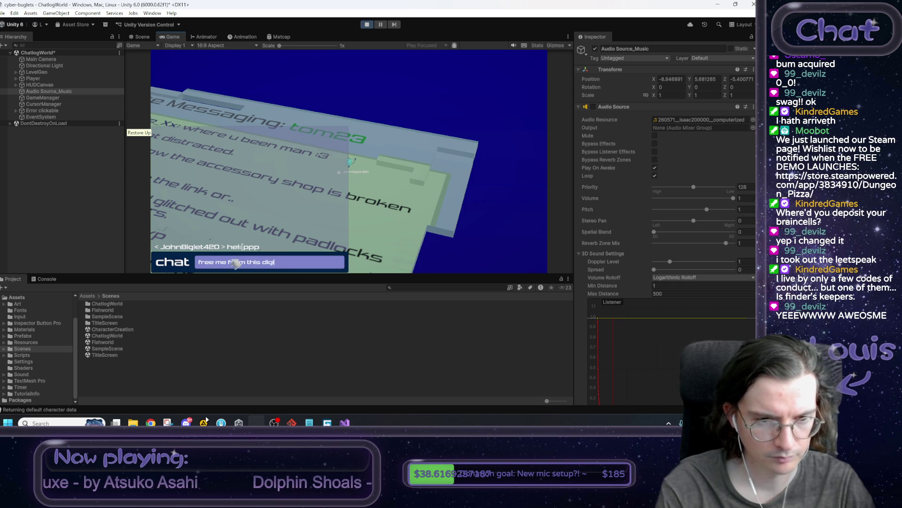
pyautogui.write('tal realm')
pyautogui.press('Return')
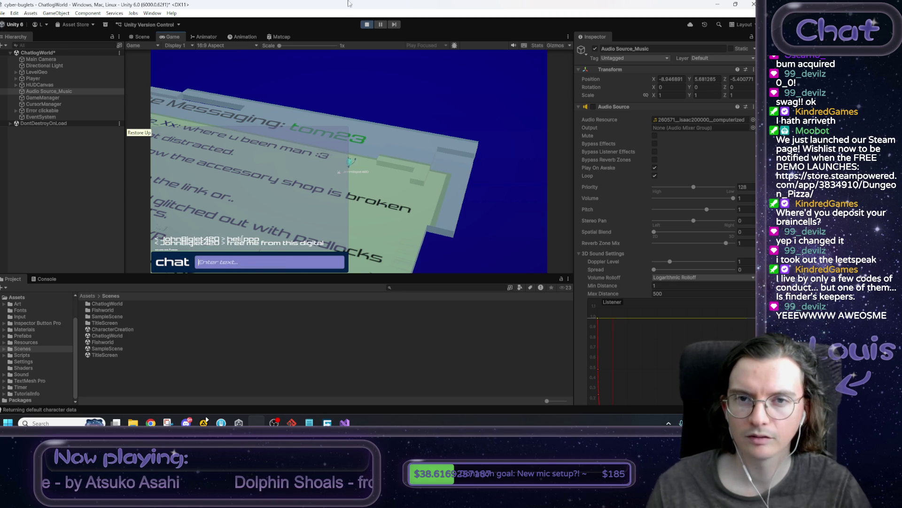
pyautogui.click(368, 25)
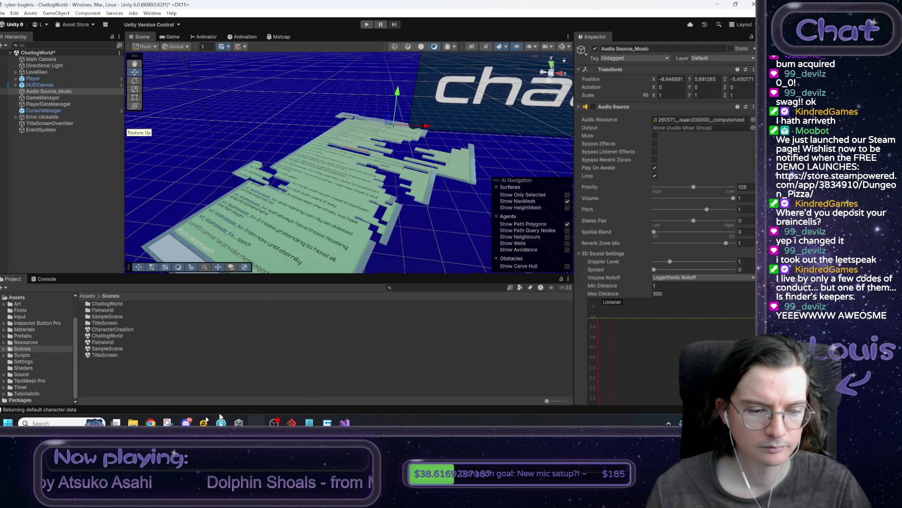
# Select the setup-complete lines in the Notepad notes, then save the ChatlogWorld scene
pyautogui.click(310, 420)
pyautogui.click(630, 339)
pyautogui.moveTo(630, 338)
pyautogui.mouseDown()
pyautogui.moveTo(516, 305)
pyautogui.moveTo(510, 293)
pyautogui.mouseUp()
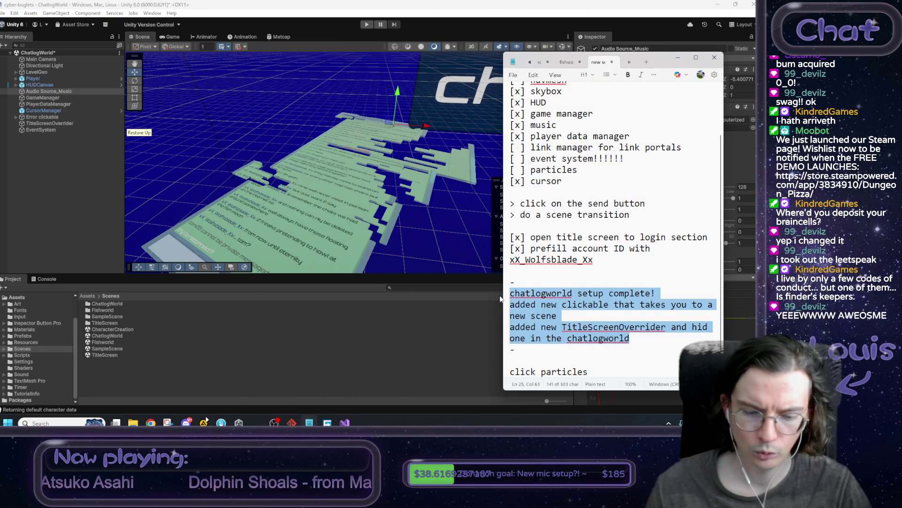
pyautogui.click(209, 113)
pyautogui.hotkey('ctrl', 's')
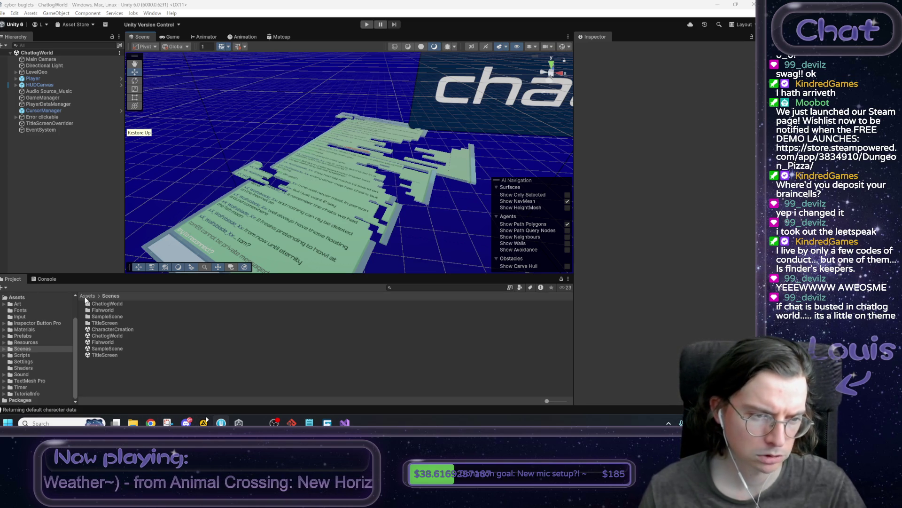
# Import the chat-world music into the Sound folder and delete the computerized clip
pyautogui.click(87, 295)
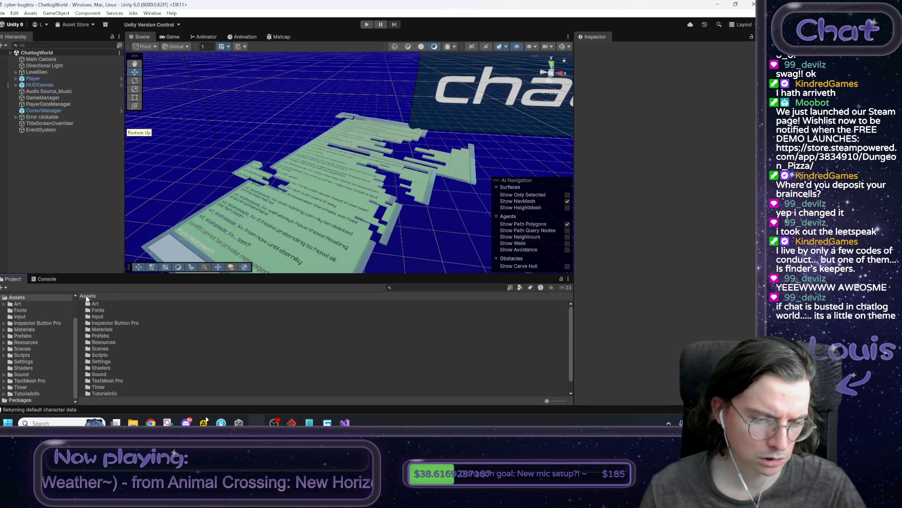
pyautogui.doubleClick(101, 373)
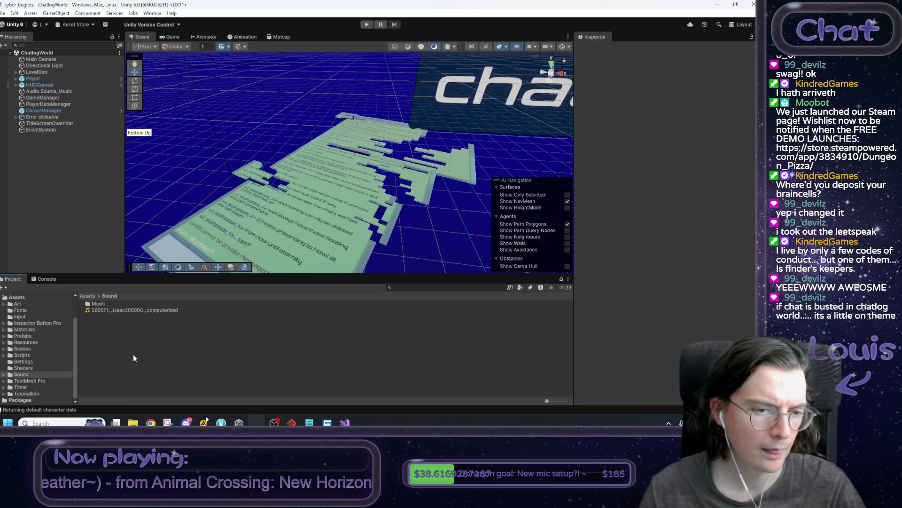
pyautogui.click(123, 311)
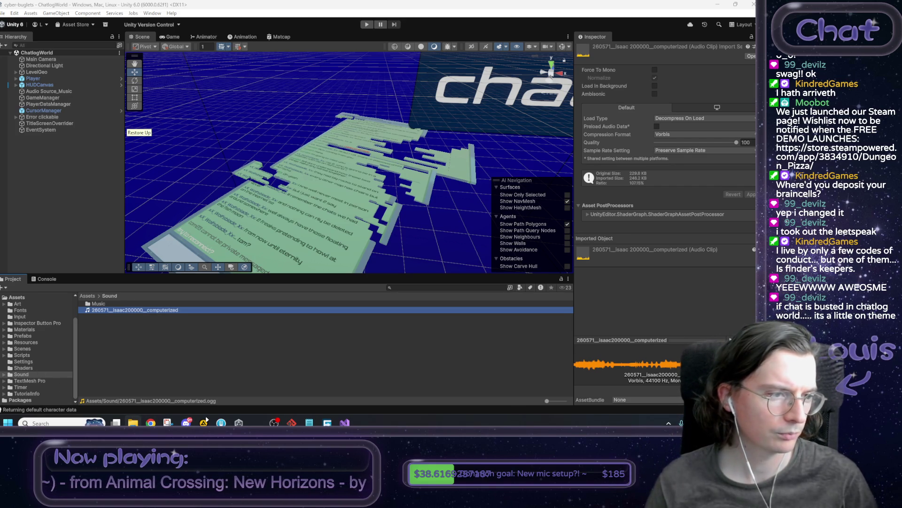
pyautogui.moveTo(131, 359); pyautogui.dragTo(132, 360)
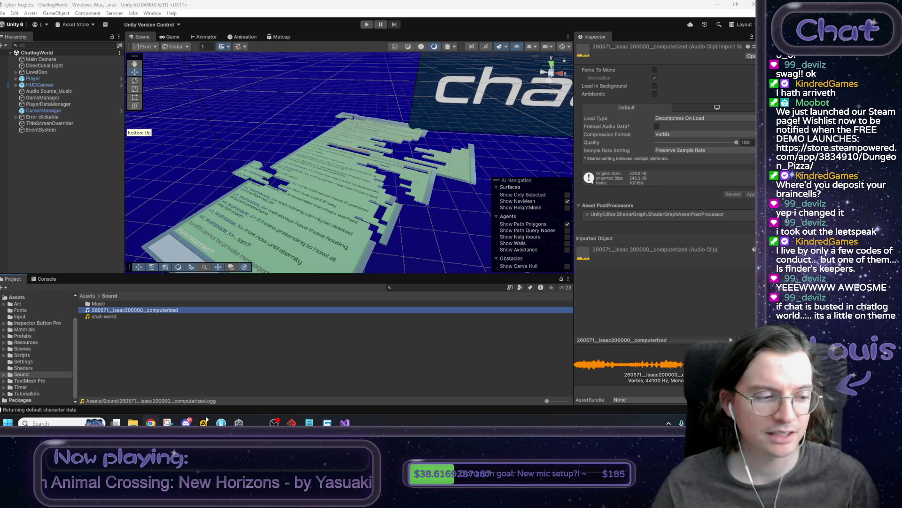
pyautogui.click(148, 337)
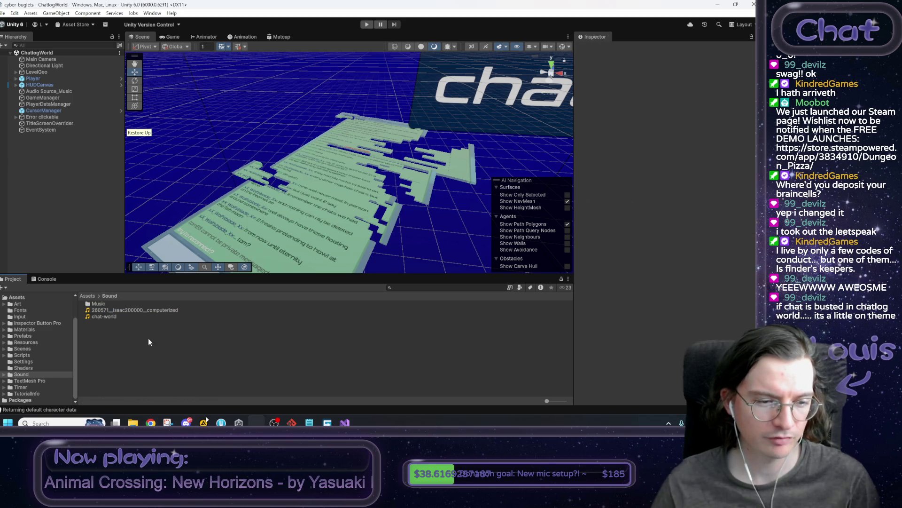
pyautogui.click(133, 318)
pyautogui.click(131, 312)
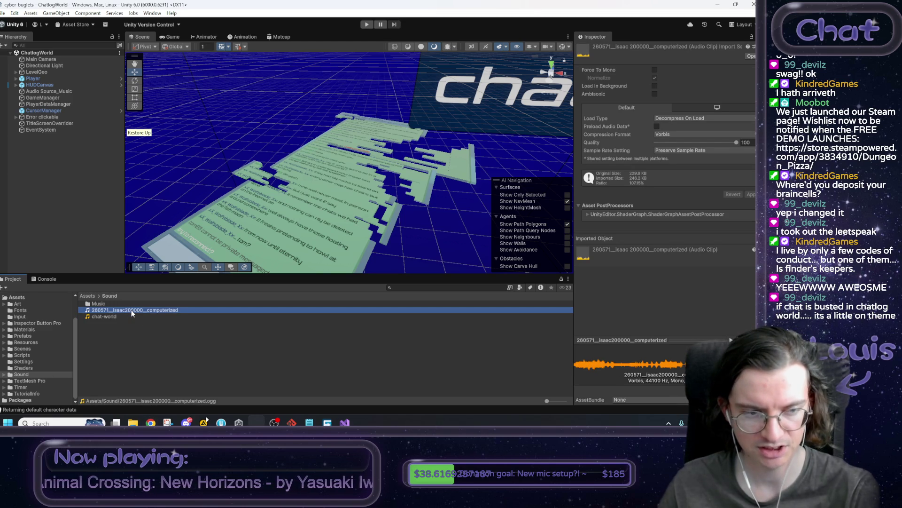
pyautogui.press('Delete')
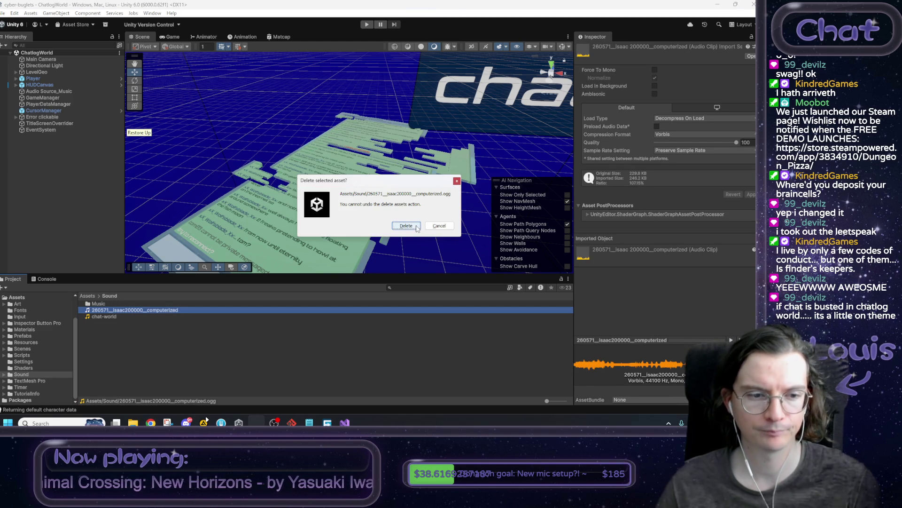
pyautogui.click(406, 225)
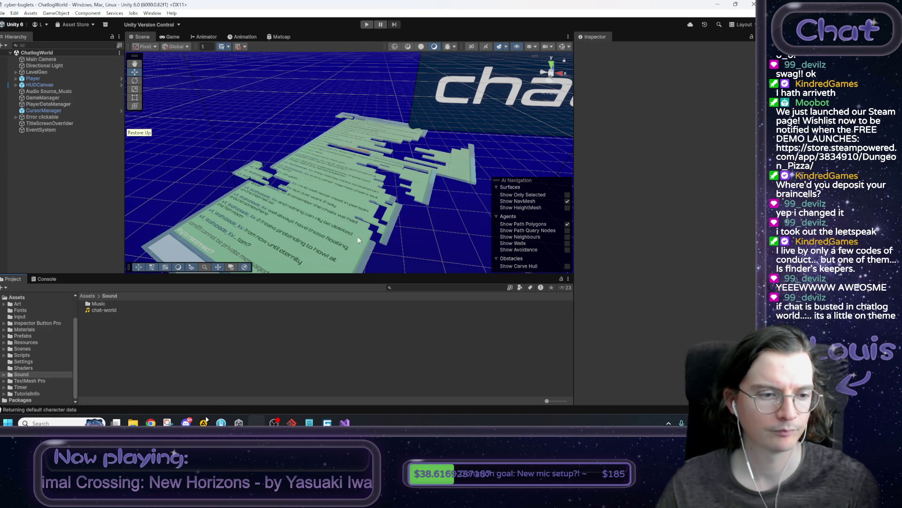
# Assign the chat-world clip as Audio Source_Music's audio resource
pyautogui.click(49, 91)
pyautogui.moveTo(111, 311); pyautogui.dragTo(696, 120)
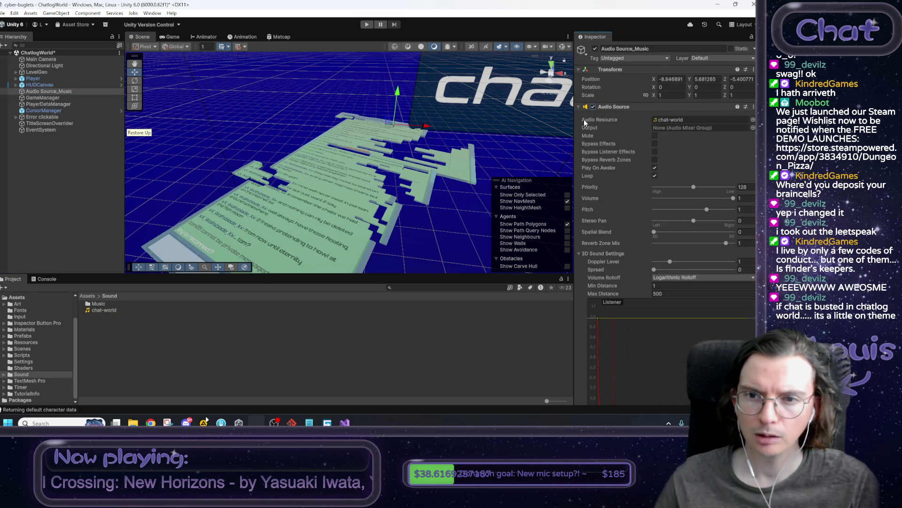
pyautogui.click(277, 122)
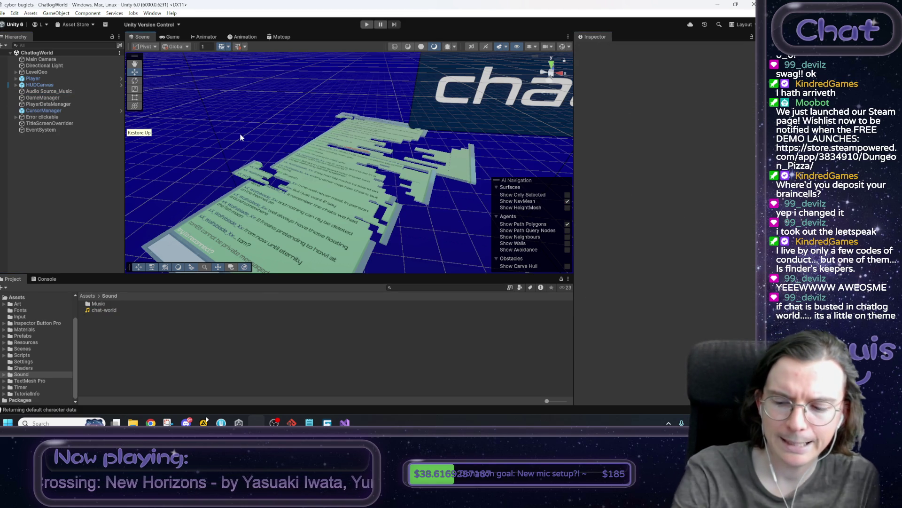
pyautogui.click(366, 25)
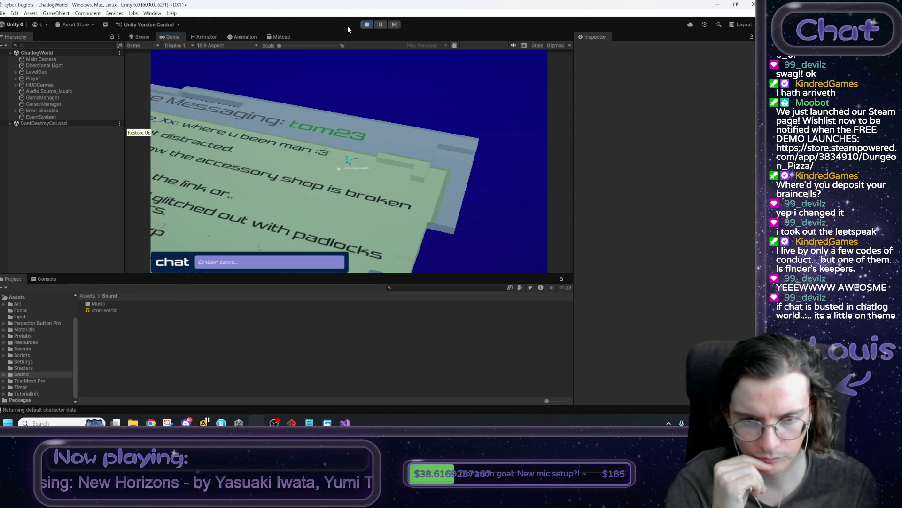
pyautogui.click(268, 199)
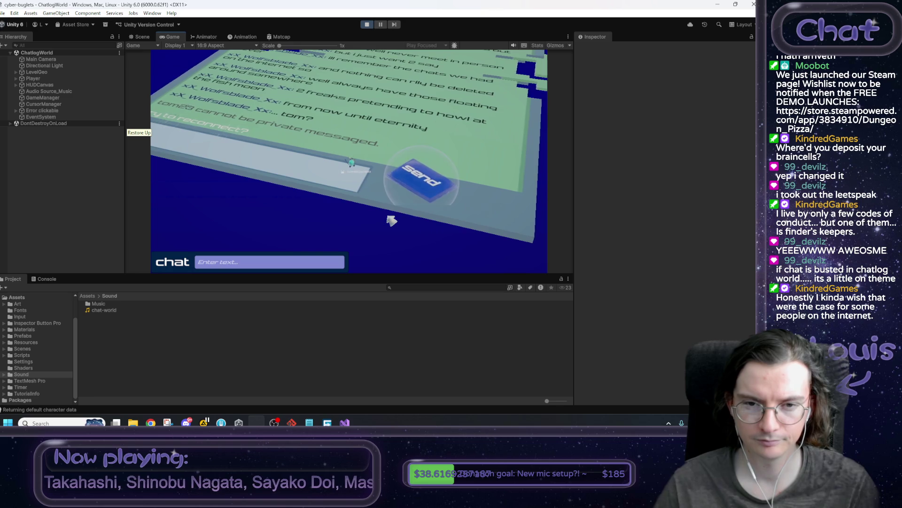
pyautogui.click(425, 174)
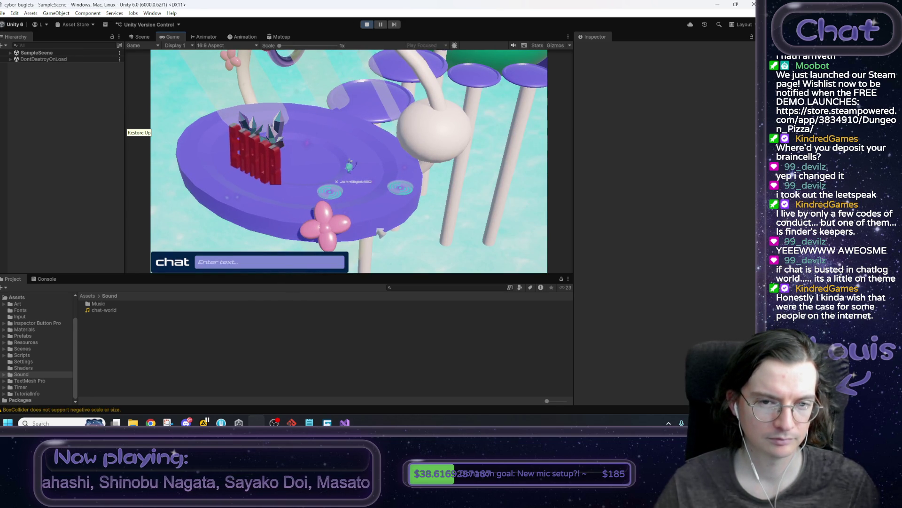
pyautogui.click(367, 25)
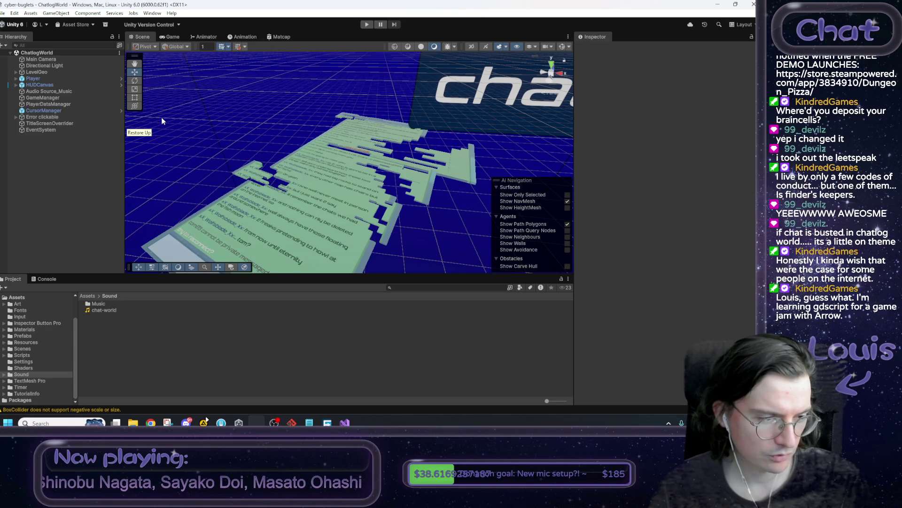
# Add the note 'new spooky computer atmos for chatlog world' below the dash line and select it
pyautogui.moveTo(288, 123)
pyautogui.mouseDown()
pyautogui.moveTo(303, 138)
pyautogui.moveTo(310, 177)
pyautogui.mouseUp()
pyautogui.click(316, 422)
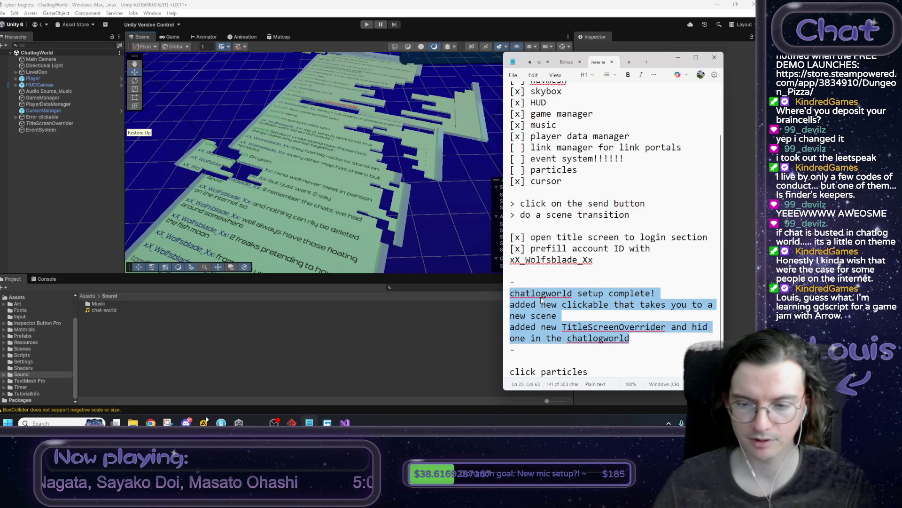
pyautogui.click(638, 335)
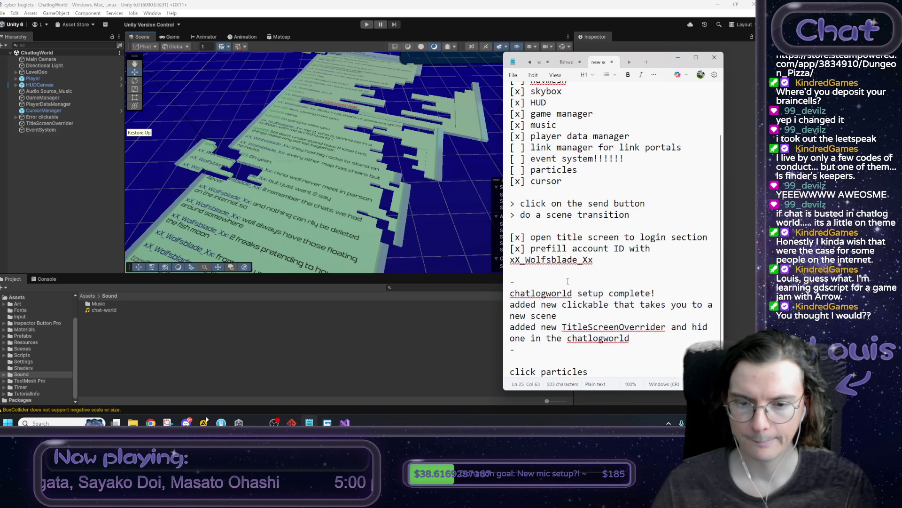
pyautogui.click(563, 352)
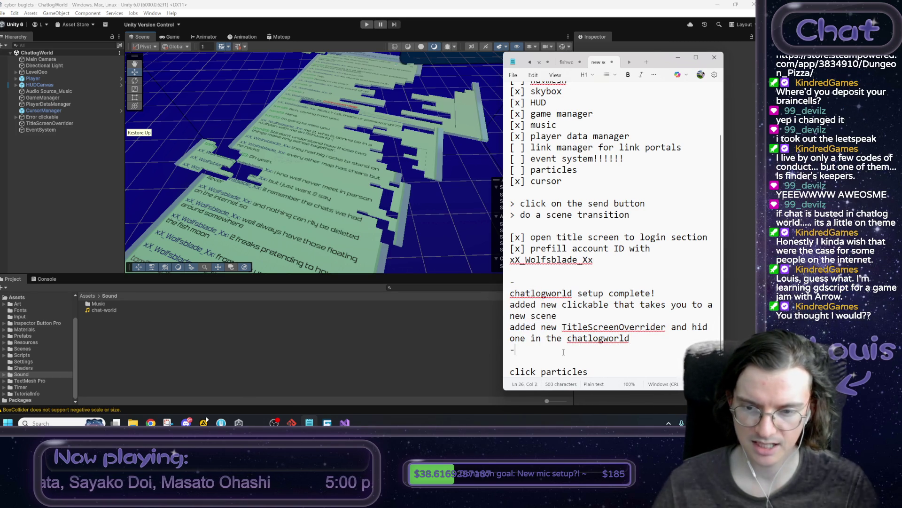
pyautogui.press('Return')
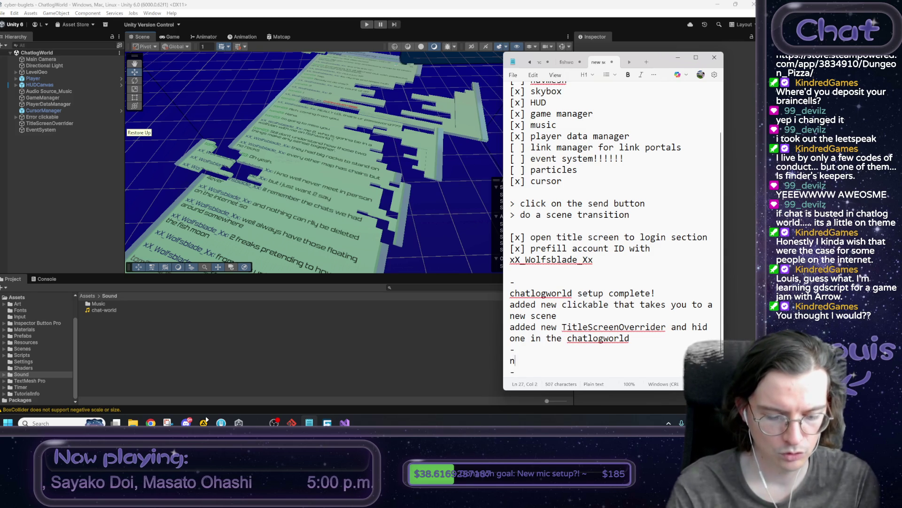
pyautogui.write('ew spooky computer atmos for chatlog ')
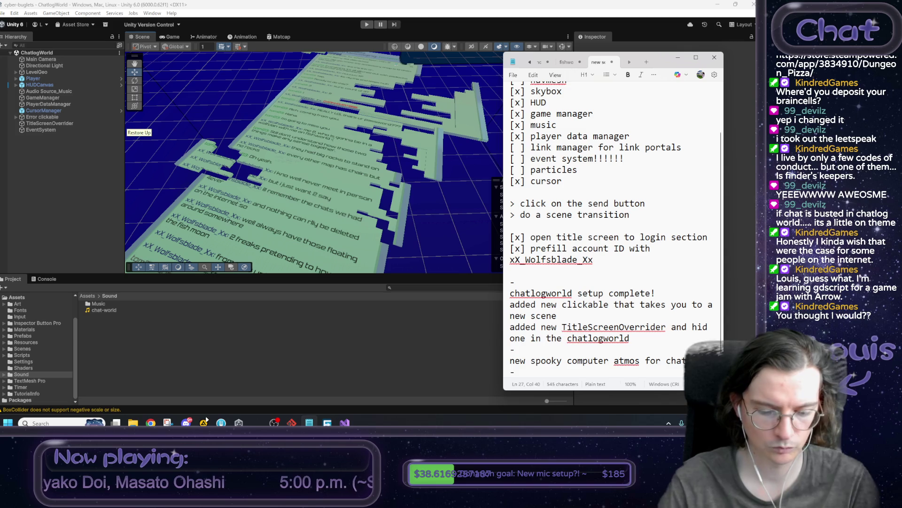
pyautogui.write('world')
pyautogui.hotkey('shift', 'Up')
pyautogui.hotkey('shift', 'Home')
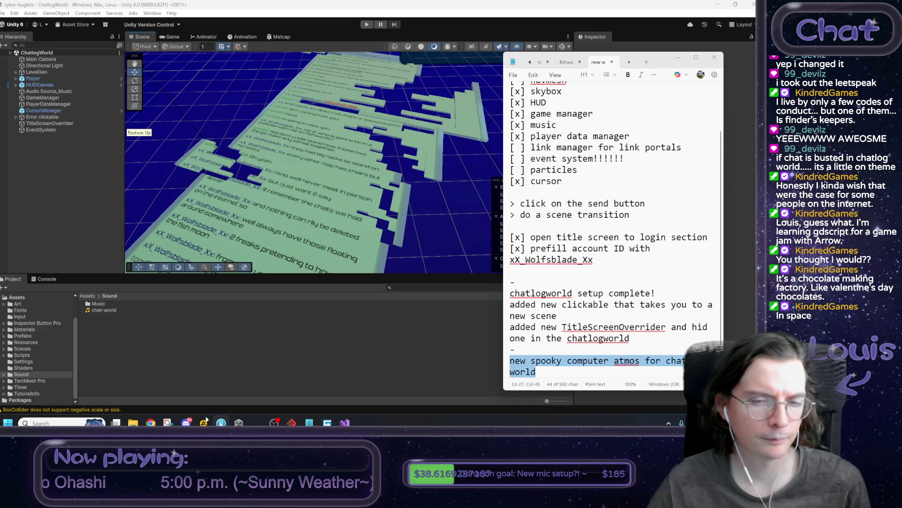
pyautogui.click(453, 240)
# Orbit and zoom the Scene view around the chat-log panel, then return to the Move tool
pyautogui.moveTo(455, 236)
pyautogui.mouseDown()
pyautogui.moveTo(454, 218)
pyautogui.moveTo(457, 233)
pyautogui.moveTo(331, 218)
pyautogui.mouseUp()
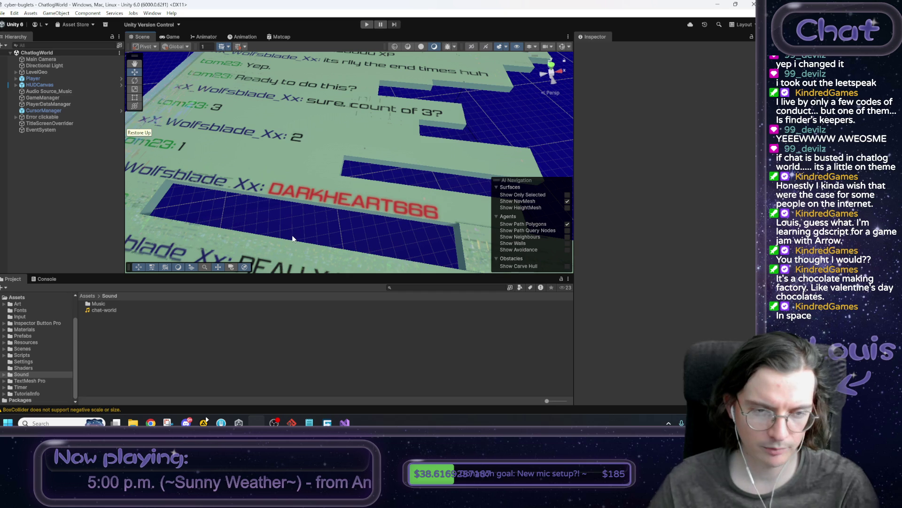
pyautogui.moveTo(301, 235)
pyautogui.mouseDown()
pyautogui.moveTo(290, 231)
pyautogui.moveTo(429, 204)
pyautogui.moveTo(536, 207)
pyautogui.moveTo(156, 195)
pyautogui.moveTo(368, 215)
pyautogui.moveTo(367, 248)
pyautogui.mouseUp()
pyautogui.scroll(3, 369, 215)
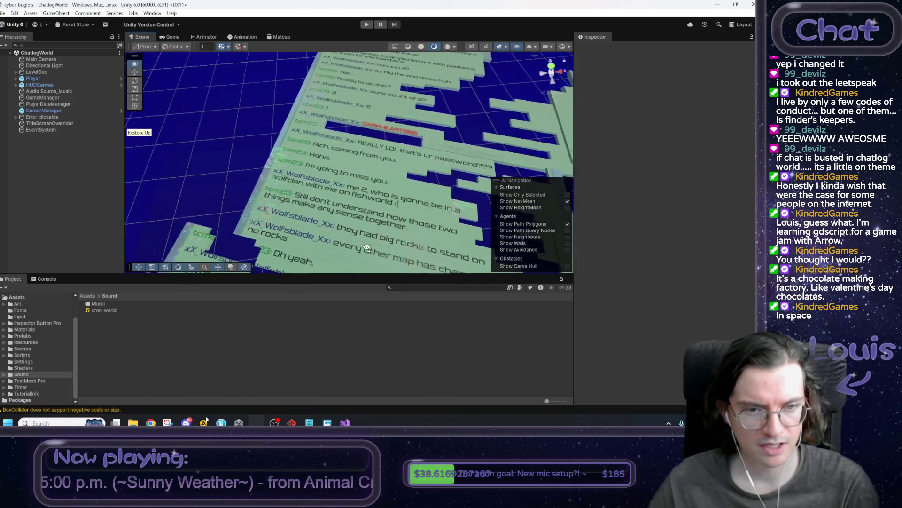
pyautogui.scroll(5, 367, 247)
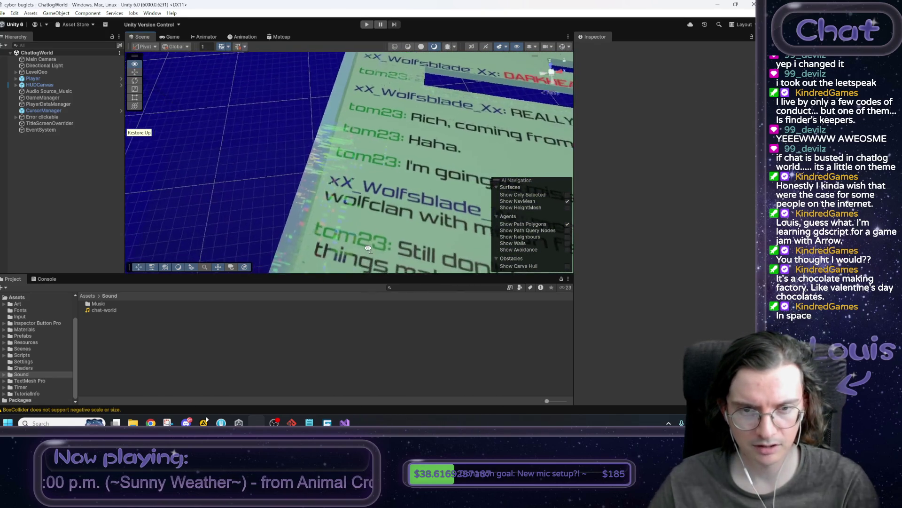
pyautogui.scroll(-8, 368, 248)
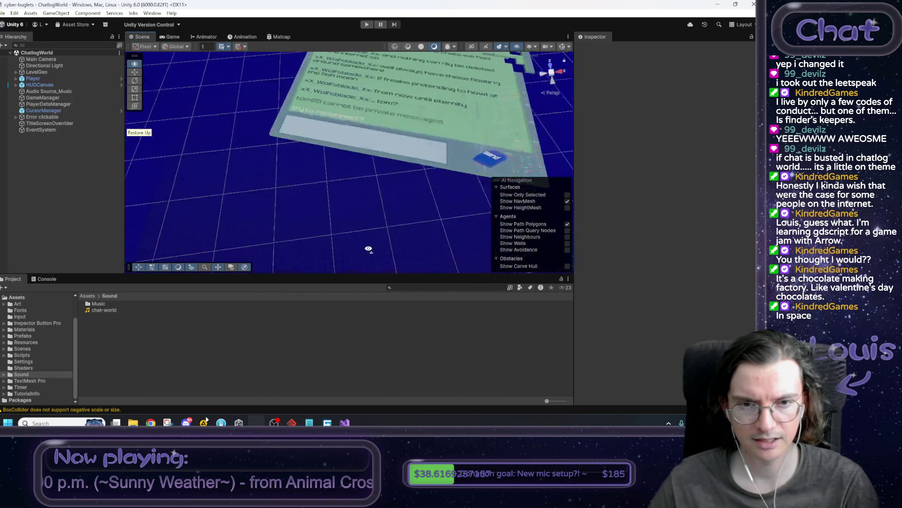
pyautogui.scroll(8, 369, 249)
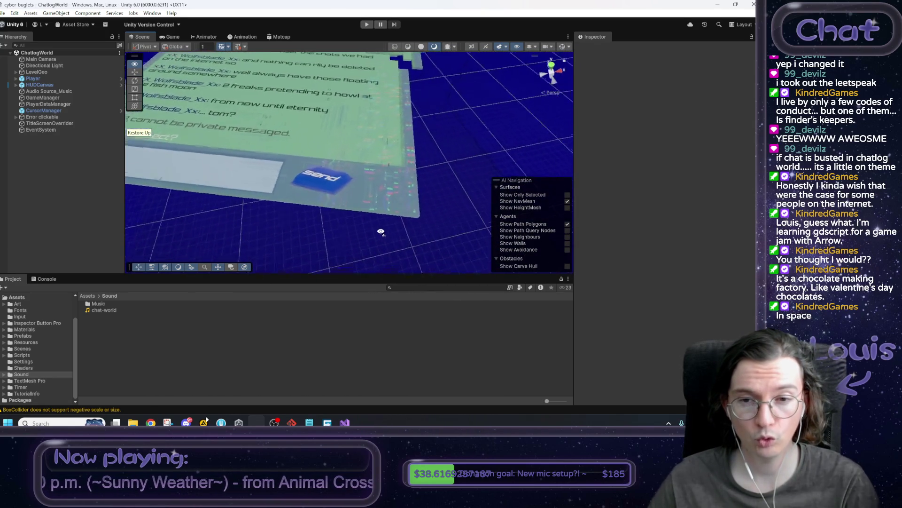
pyautogui.moveTo(381, 227)
pyautogui.mouseDown()
pyautogui.moveTo(352, 182)
pyautogui.moveTo(394, 165)
pyautogui.moveTo(482, 175)
pyautogui.moveTo(397, 225)
pyautogui.moveTo(402, 231)
pyautogui.moveTo(396, 218)
pyautogui.mouseUp()
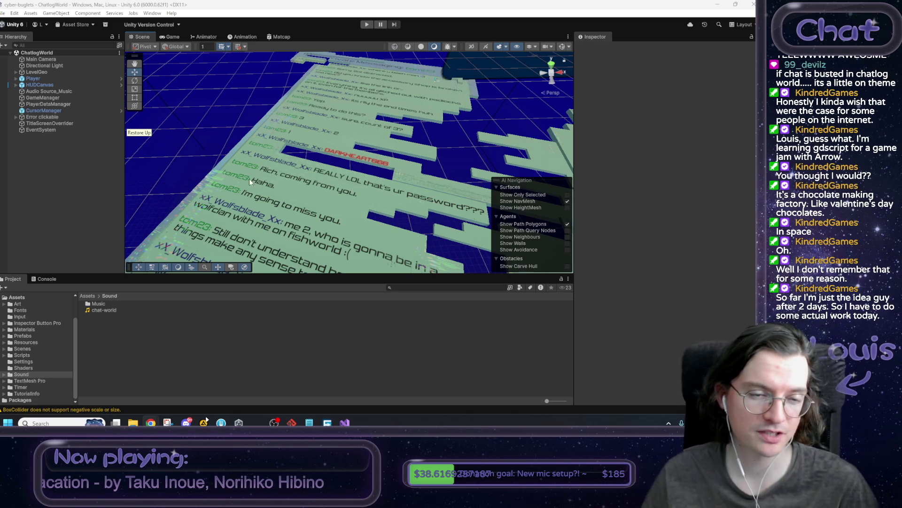
pyautogui.scroll(-3, 248, 174)
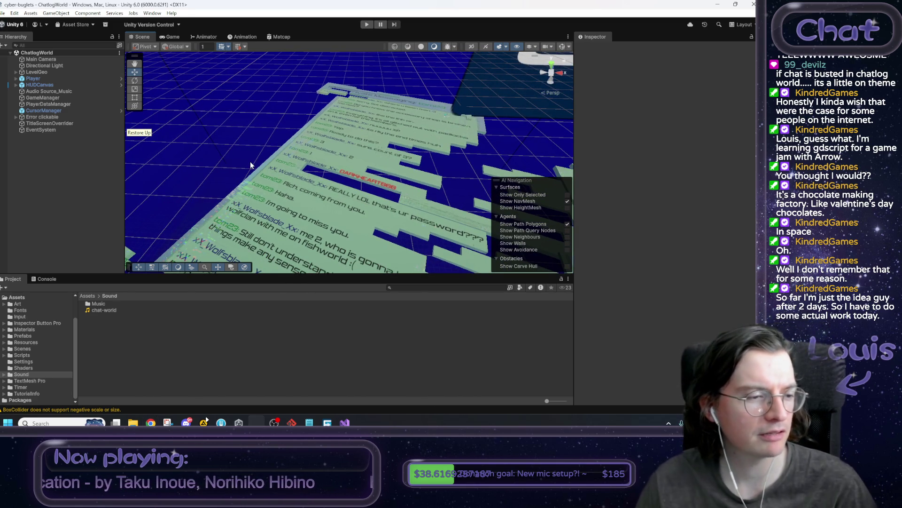
pyautogui.moveTo(251, 165); pyautogui.dragTo(245, 170)
pyautogui.press('alt')
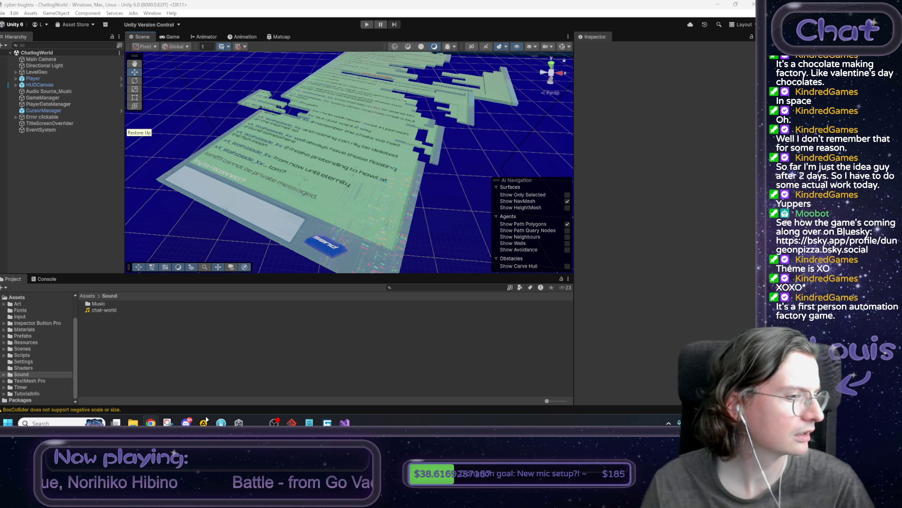
pyautogui.click(151, 422)
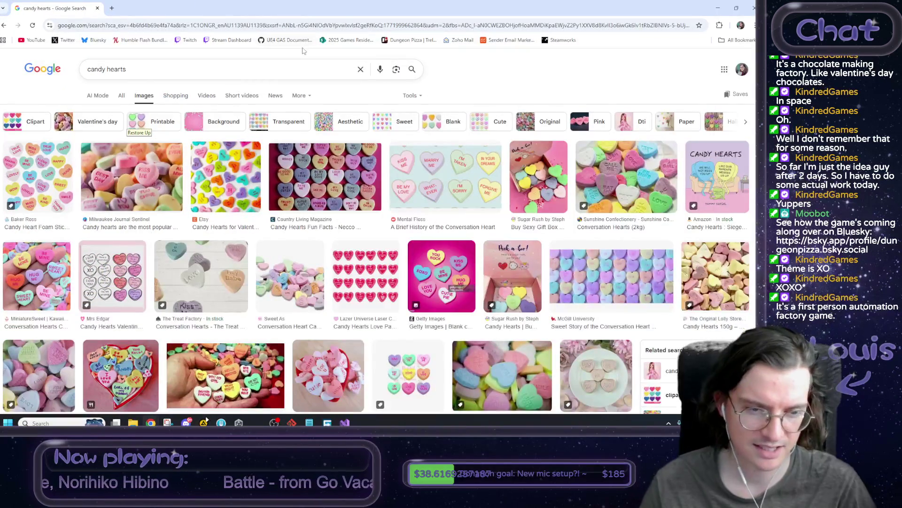
# Preview the hand-holding candy hearts image, then the Delicious 'History of candy hearts' image
pyautogui.click(221, 376)
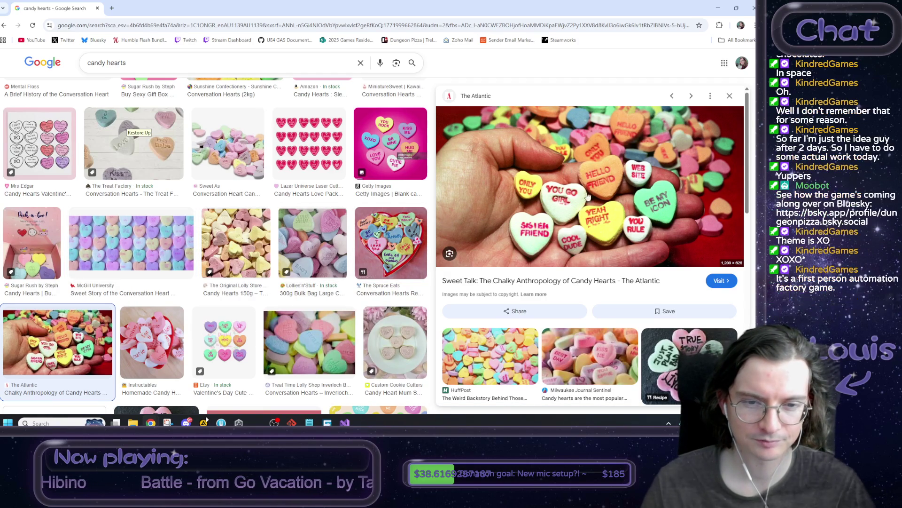
pyautogui.scroll(-3, 371, 211)
pyautogui.scroll(-2, 372, 211)
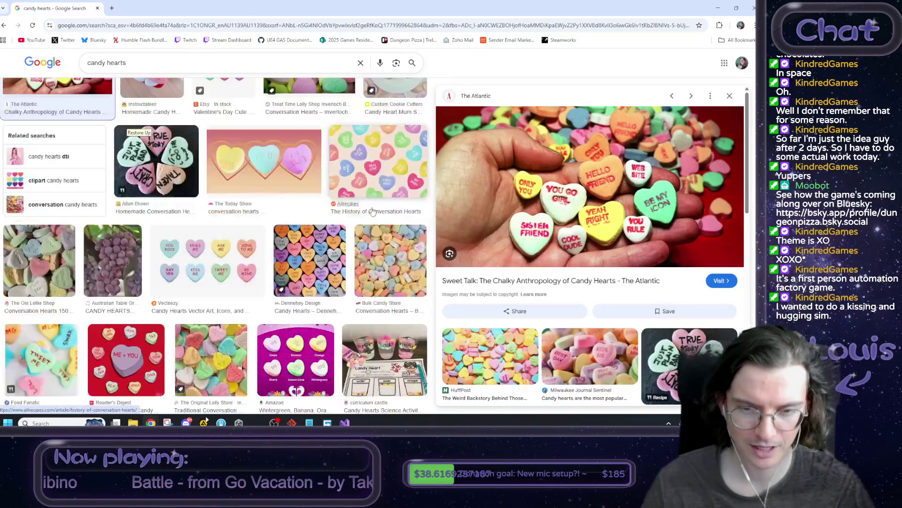
pyautogui.scroll(-2, 372, 211)
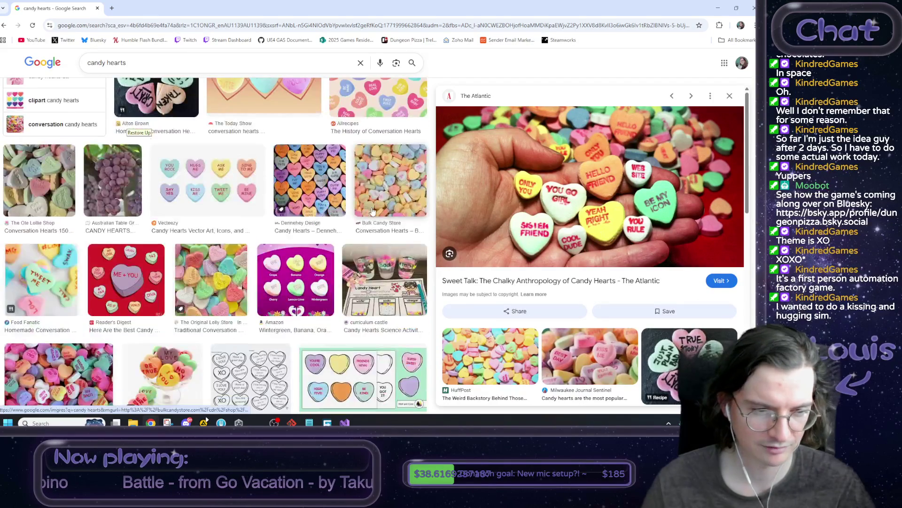
pyautogui.scroll(-2, 372, 211)
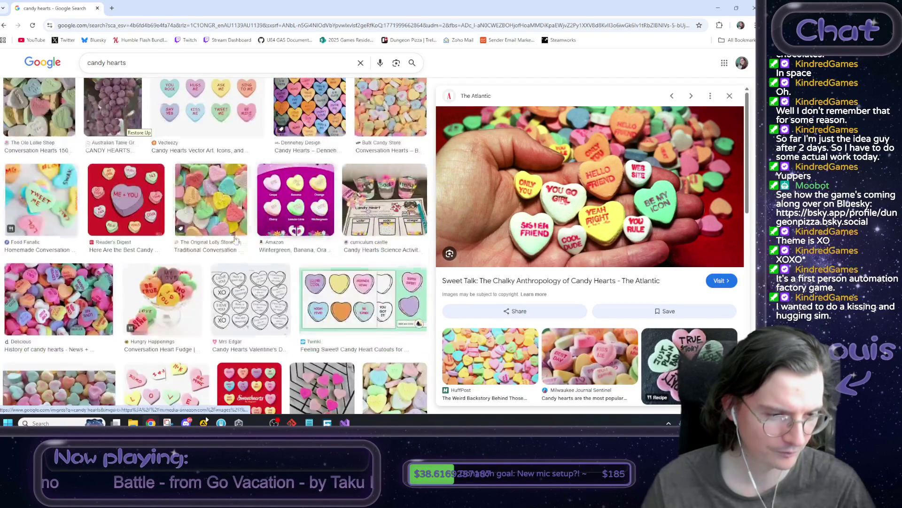
pyautogui.click(58, 309)
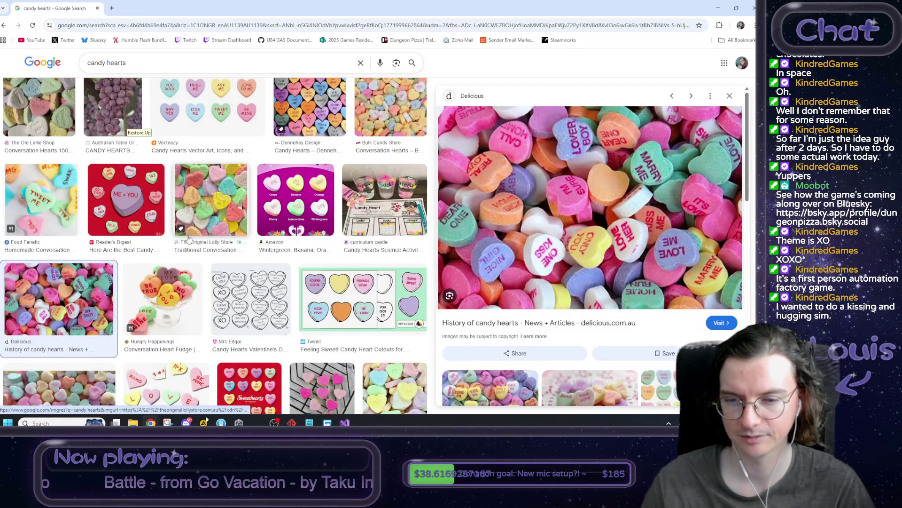